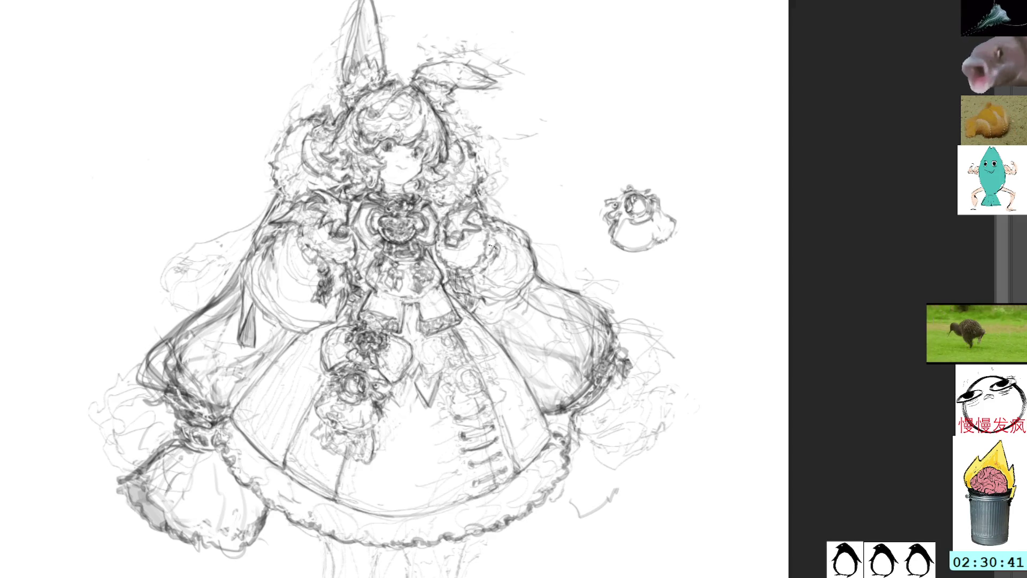
# Lasso the long hair and sleeve cuff on the figure's left side, discarding a first attempt
pyautogui.moveTo(563, 278); pyautogui.dragTo(534, 270)
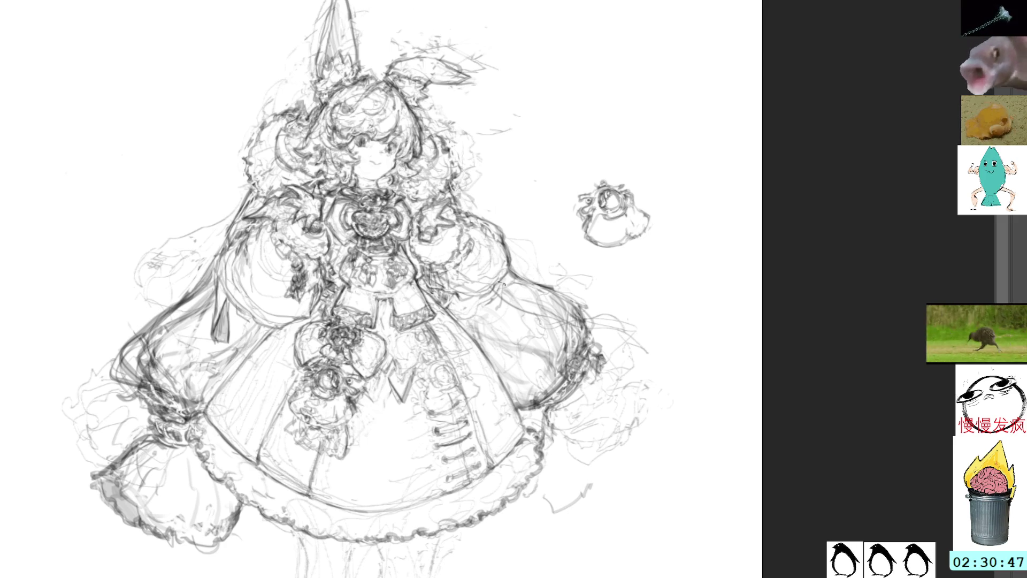
pyautogui.moveTo(514, 265)
pyautogui.mouseDown()
pyautogui.moveTo(571, 325)
pyautogui.moveTo(525, 397)
pyautogui.moveTo(538, 414)
pyautogui.moveTo(609, 321)
pyautogui.moveTo(589, 293)
pyautogui.mouseUp()
pyautogui.hotkey('ctrl', 'd')
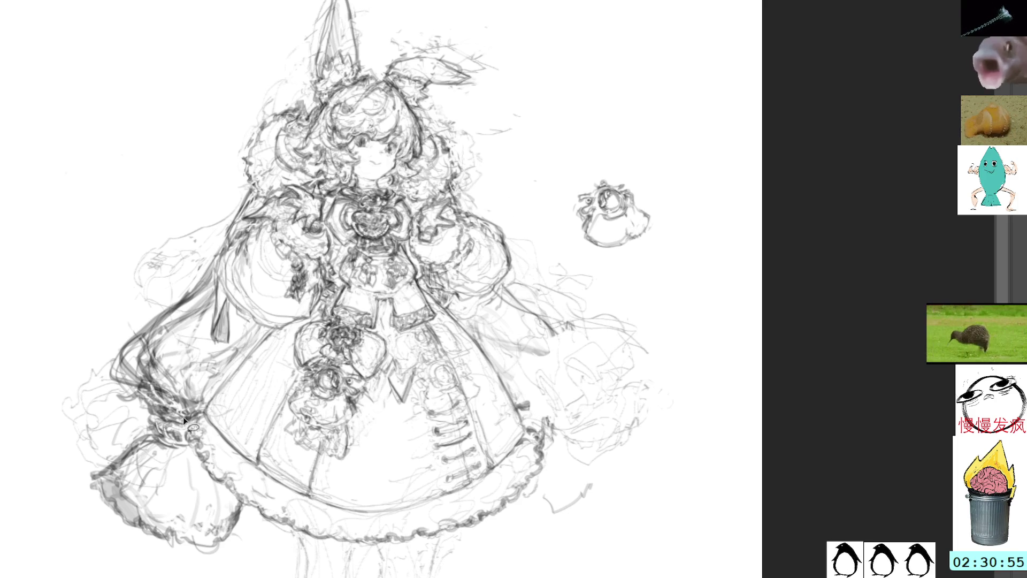
pyautogui.moveTo(194, 458)
pyautogui.mouseDown()
pyautogui.moveTo(192, 355)
pyautogui.moveTo(214, 307)
pyautogui.moveTo(200, 264)
pyautogui.moveTo(59, 481)
pyautogui.moveTo(251, 534)
pyautogui.moveTo(193, 458)
pyautogui.mouseUp()
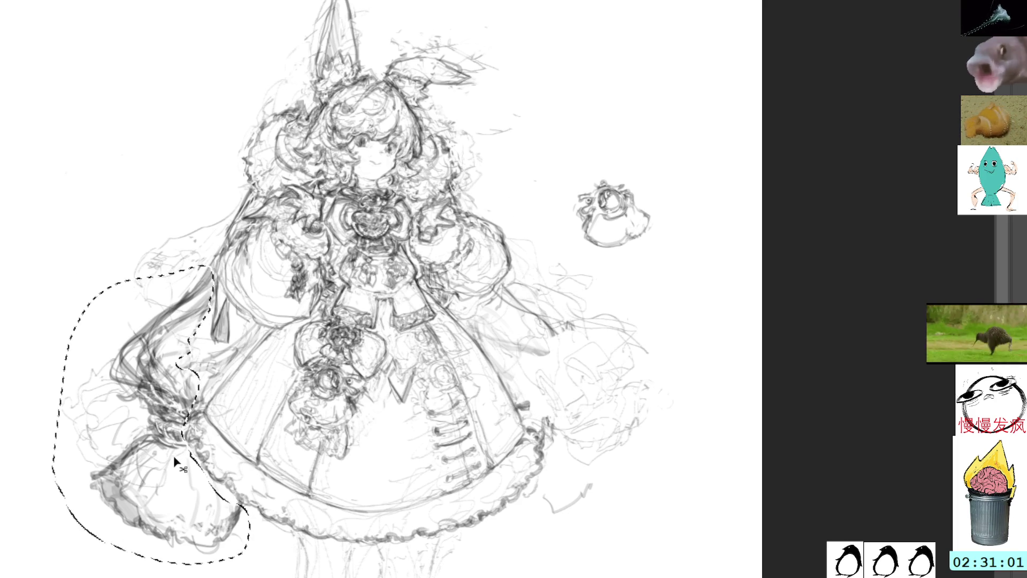
# Flip the hair and cuff onto the figure's right side, then shrink and distort its corners to fit
pyautogui.hotkey('ctrl', 't')
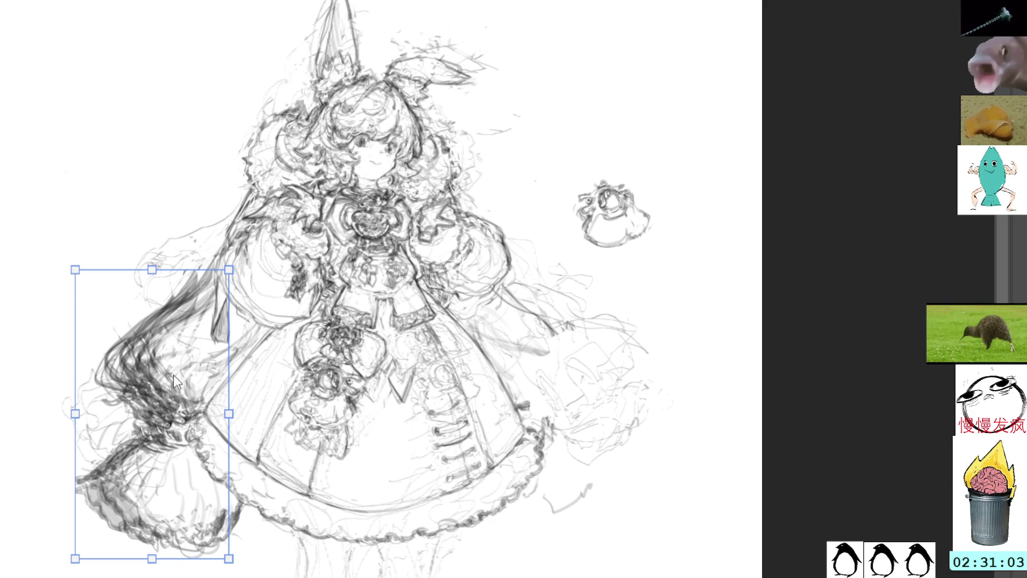
pyautogui.moveTo(183, 373)
pyautogui.mouseDown()
pyautogui.moveTo(589, 355)
pyautogui.moveTo(564, 373)
pyautogui.moveTo(584, 364)
pyautogui.mouseUp()
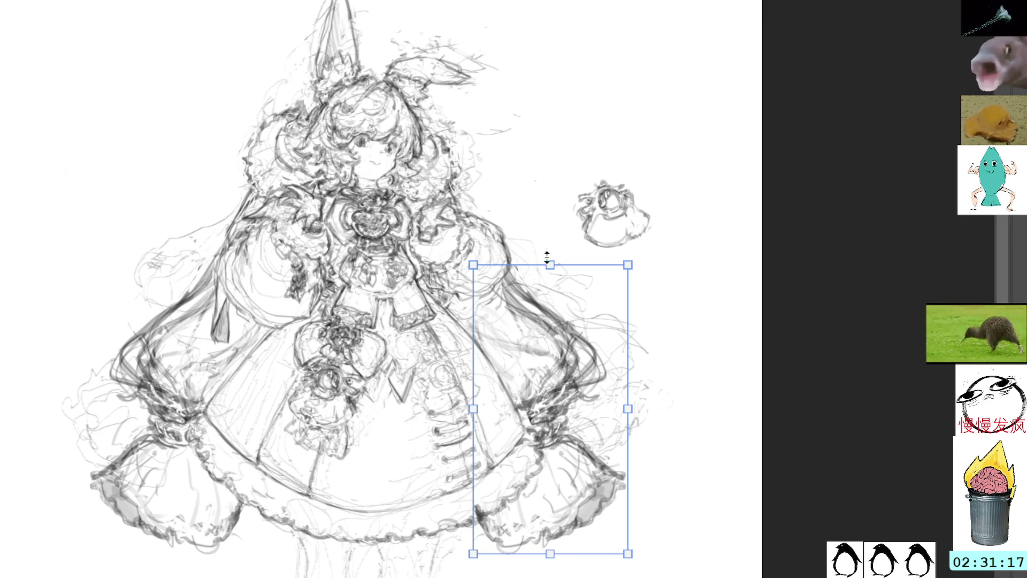
pyautogui.moveTo(550, 265)
pyautogui.mouseDown()
pyautogui.moveTo(536, 293)
pyautogui.moveTo(541, 279)
pyautogui.mouseUp()
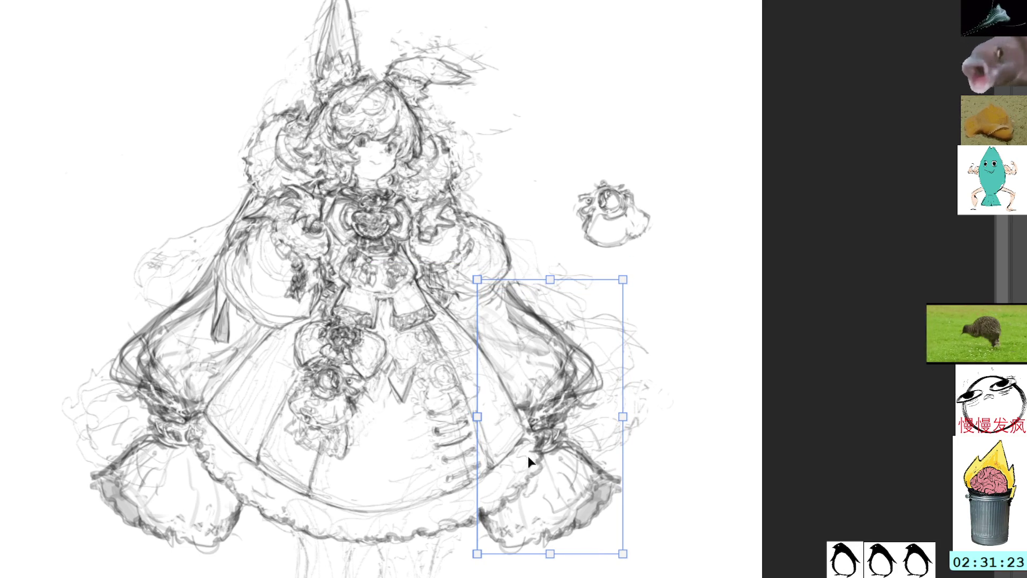
pyautogui.moveTo(478, 554); pyautogui.dragTo(492, 552)
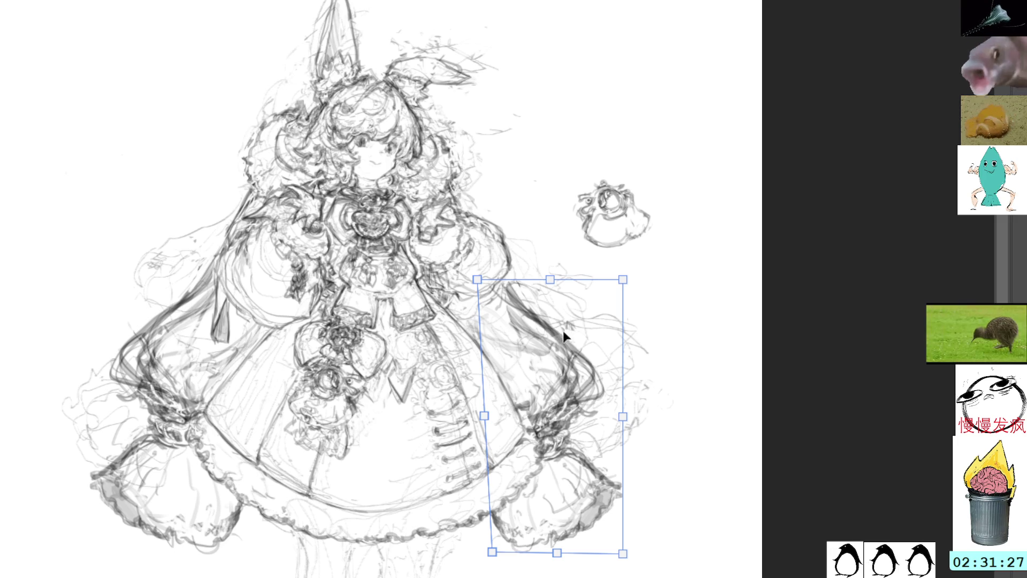
pyautogui.moveTo(623, 553); pyautogui.dragTo(636, 522)
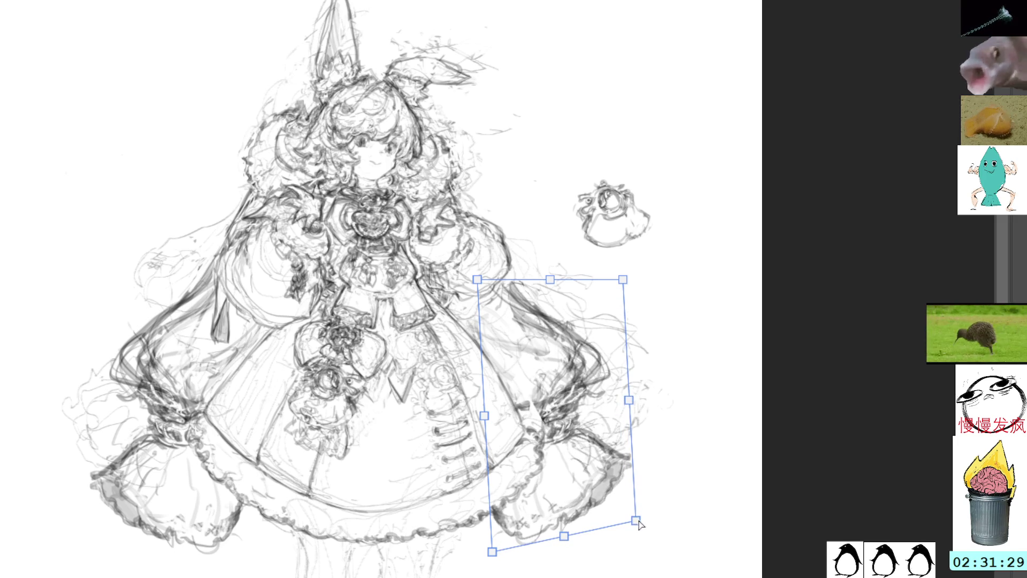
pyautogui.press('Return')
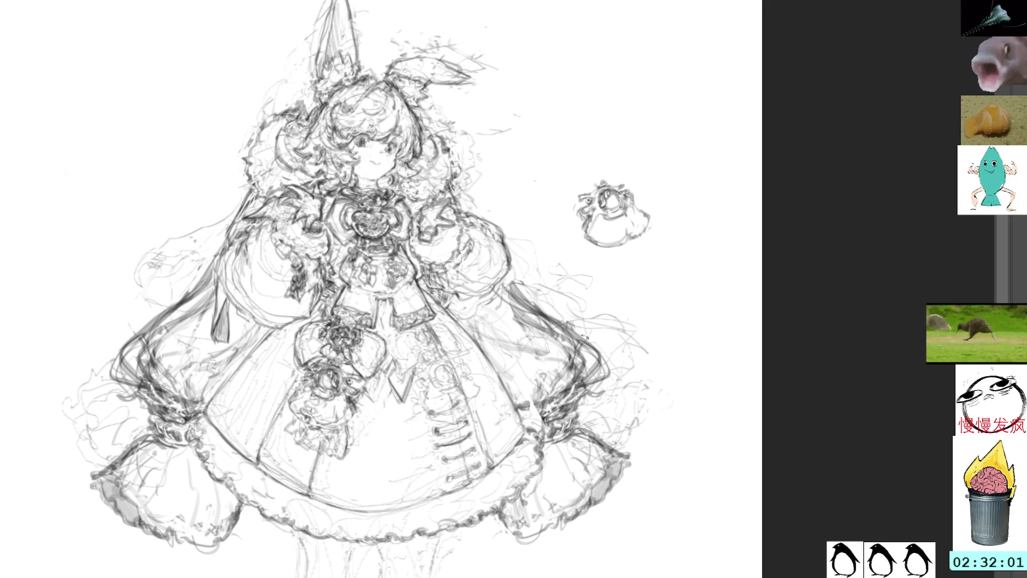
pyautogui.moveTo(632, 358); pyautogui.dragTo(644, 384)
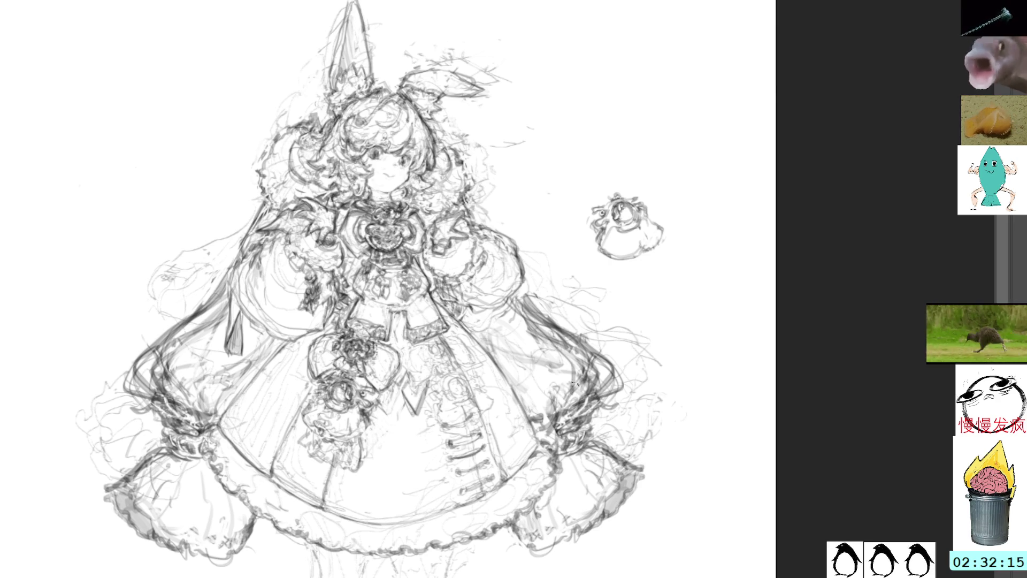
# Lasso the hair beside the skirt's right side and reshape it with Transform
pyautogui.moveTo(527, 293)
pyautogui.mouseDown()
pyautogui.moveTo(530, 387)
pyautogui.moveTo(575, 450)
pyautogui.moveTo(599, 300)
pyautogui.moveTo(491, 298)
pyautogui.mouseUp()
pyautogui.hotkey('ctrl', 't')
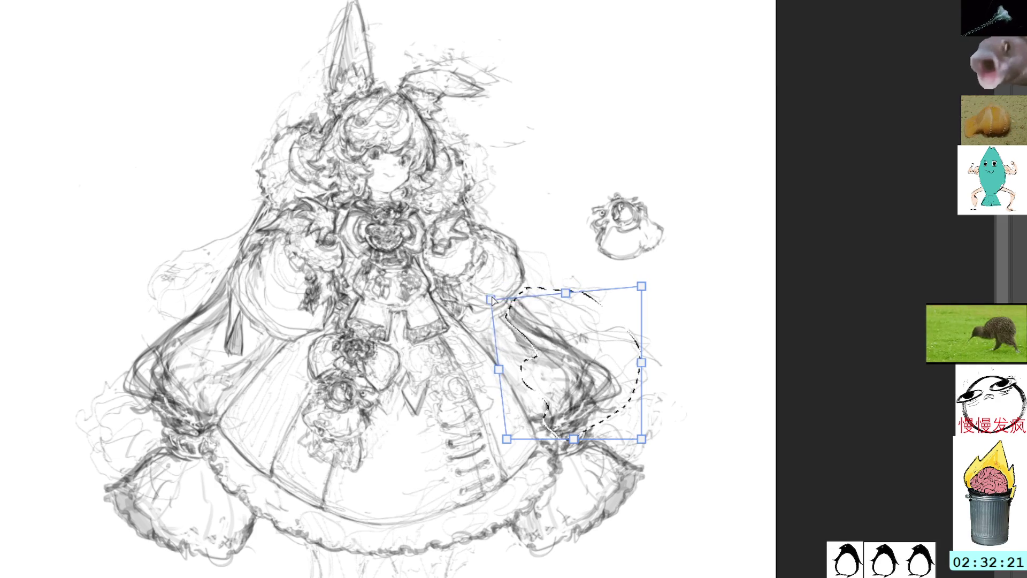
pyautogui.press('Return')
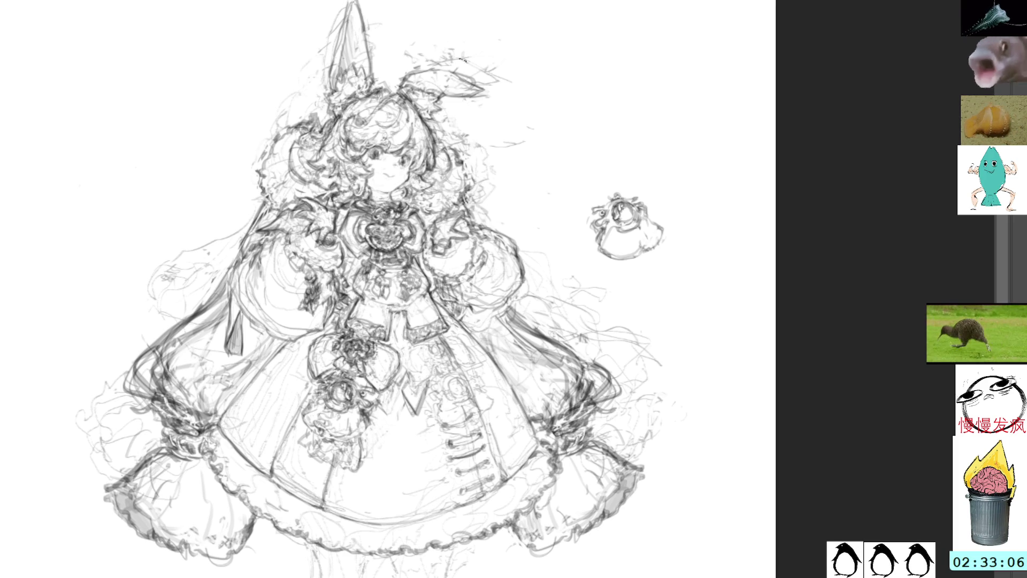
# Drop a stray selection, pan to the skirt, and sketch light and dark pencil lines on its upper-left part
pyautogui.moveTo(585, 348)
pyautogui.mouseDown()
pyautogui.moveTo(593, 401)
pyautogui.moveTo(620, 411)
pyautogui.moveTo(591, 350)
pyautogui.mouseUp()
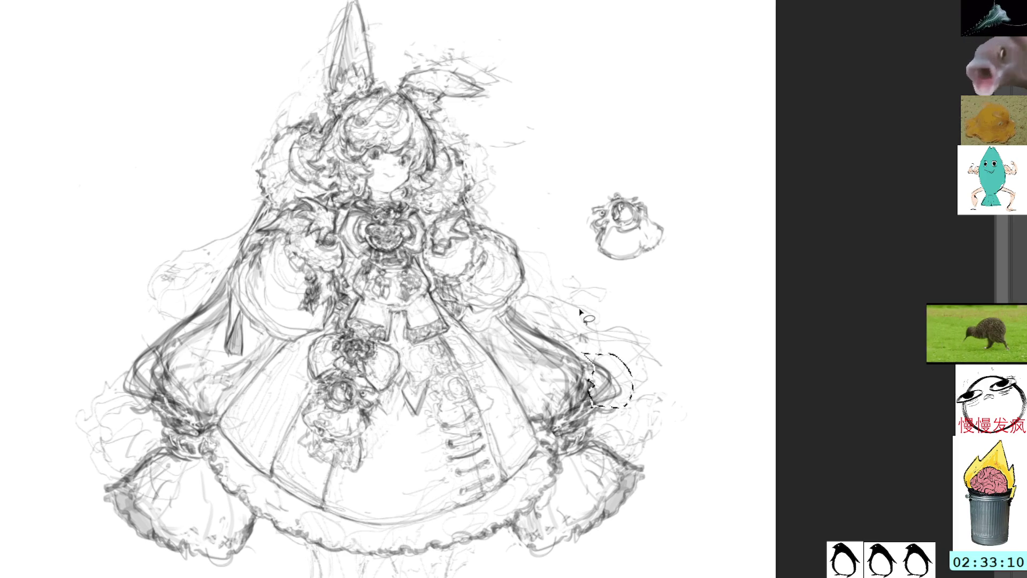
pyautogui.hotkey('ctrl', 'd')
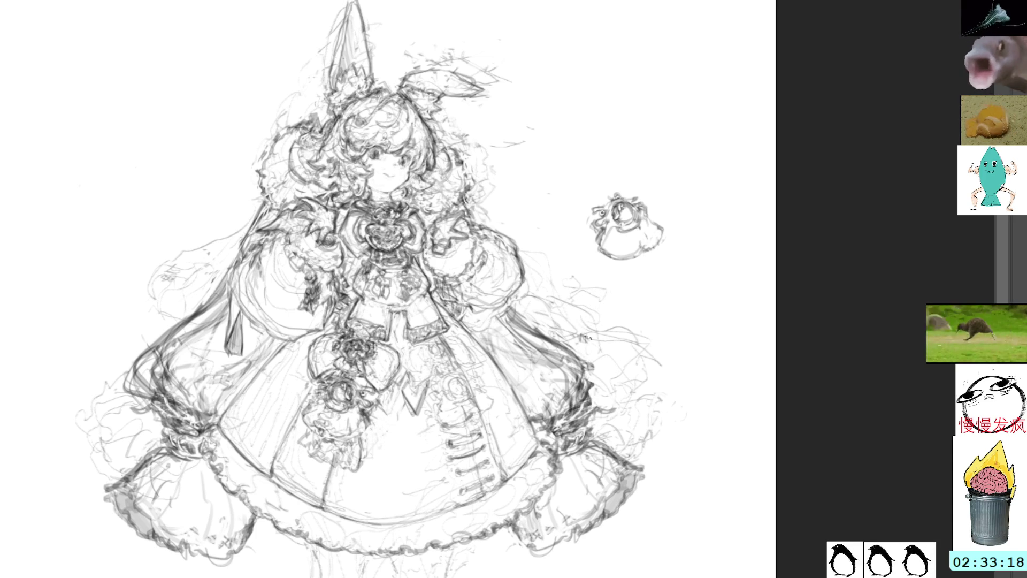
pyautogui.moveTo(590, 391)
pyautogui.mouseDown()
pyautogui.moveTo(617, 384)
pyautogui.moveTo(651, 348)
pyautogui.mouseUp()
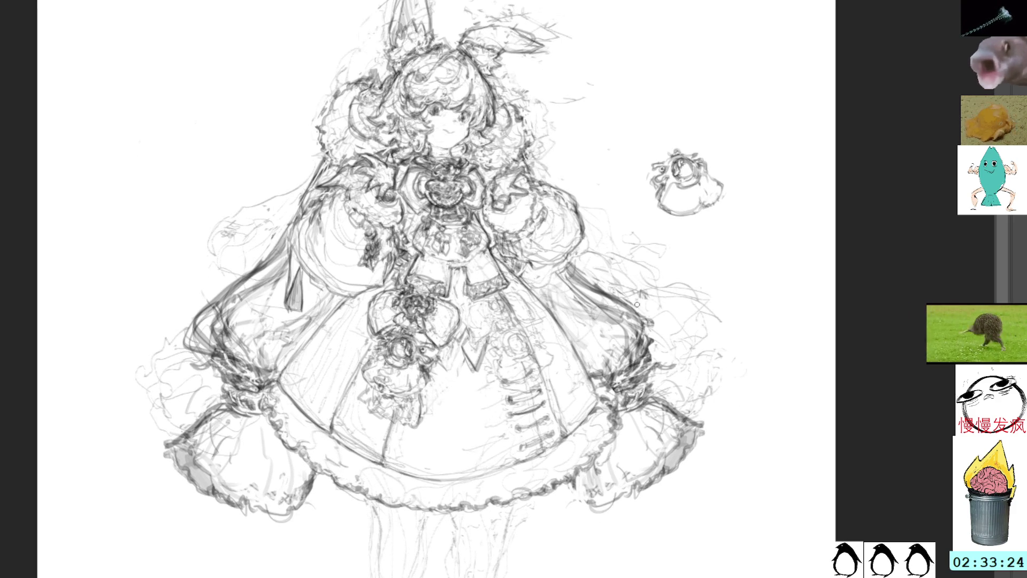
pyautogui.moveTo(581, 301)
pyautogui.mouseDown()
pyautogui.moveTo(635, 232)
pyautogui.moveTo(634, 270)
pyautogui.mouseUp()
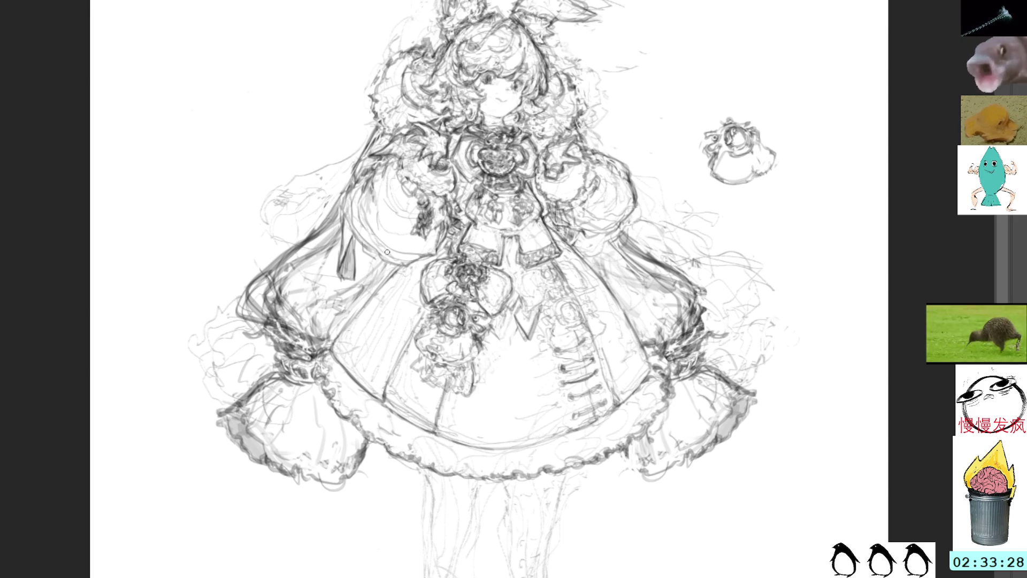
pyautogui.moveTo(396, 265)
pyautogui.mouseDown()
pyautogui.moveTo(336, 350)
pyautogui.moveTo(397, 280)
pyautogui.mouseUp()
pyautogui.moveTo(363, 316); pyautogui.dragTo(347, 334)
pyautogui.moveTo(417, 265); pyautogui.dragTo(351, 355)
pyautogui.moveTo(390, 281); pyautogui.dragTo(342, 350)
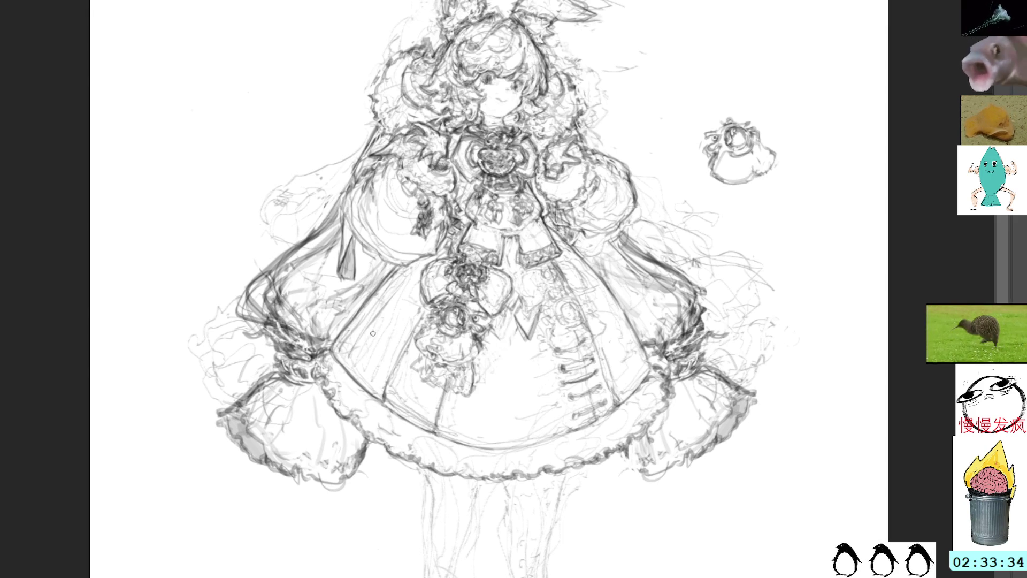
pyautogui.moveTo(407, 289); pyautogui.dragTo(361, 357)
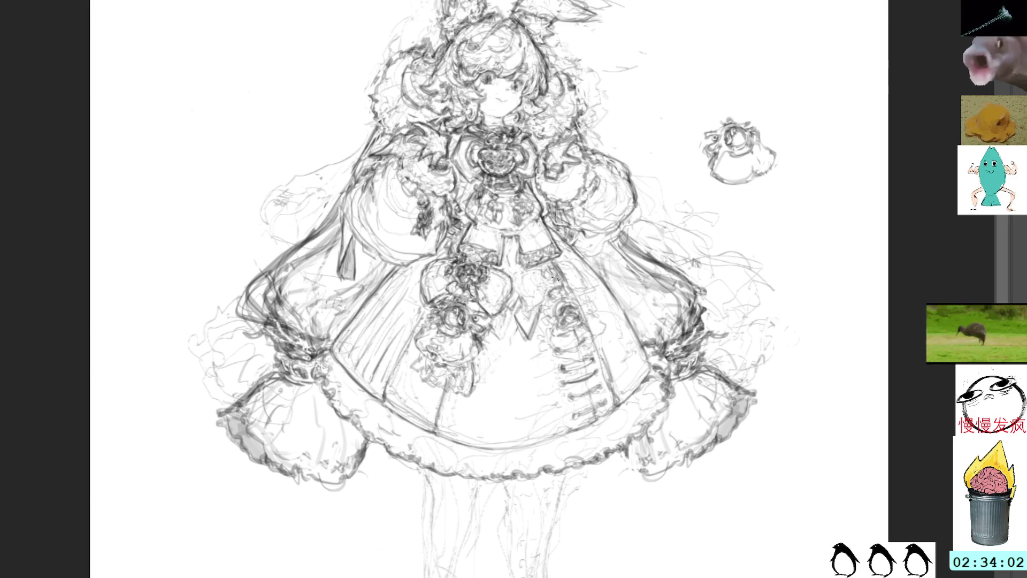
# Erase the stray V-shaped strokes and the loose marks on the chest
pyautogui.moveTo(541, 322)
pyautogui.mouseDown()
pyautogui.moveTo(534, 302)
pyautogui.moveTo(521, 327)
pyautogui.moveTo(518, 315)
pyautogui.mouseUp()
pyautogui.press('Delete')
pyautogui.hotkey('ctrl', 'd')
pyautogui.moveTo(516, 228)
pyautogui.mouseDown()
pyautogui.moveTo(527, 250)
pyautogui.moveTo(498, 236)
pyautogui.moveTo(518, 234)
pyautogui.mouseUp()
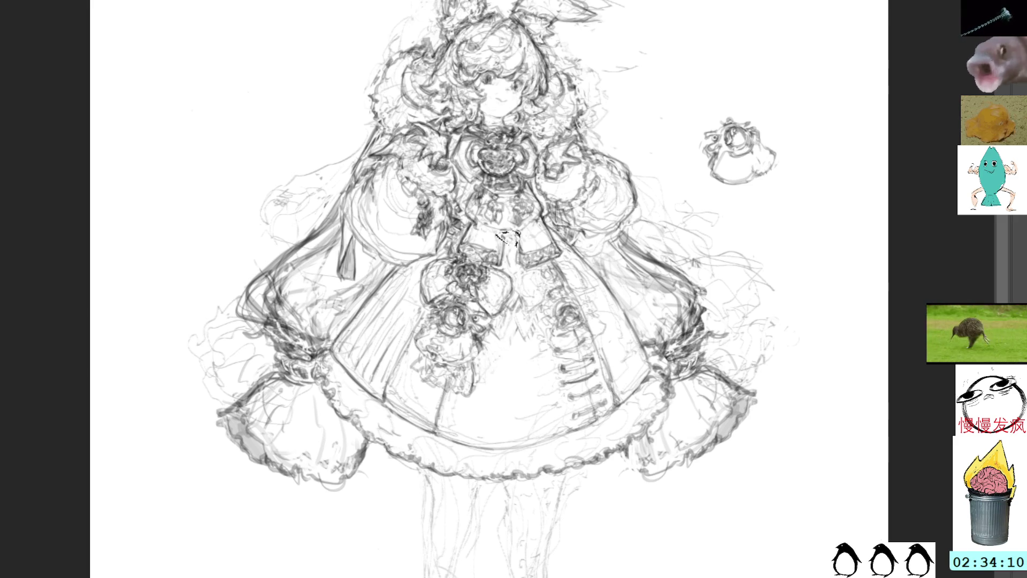
pyautogui.press('Delete')
pyautogui.hotkey('ctrl', 'd')
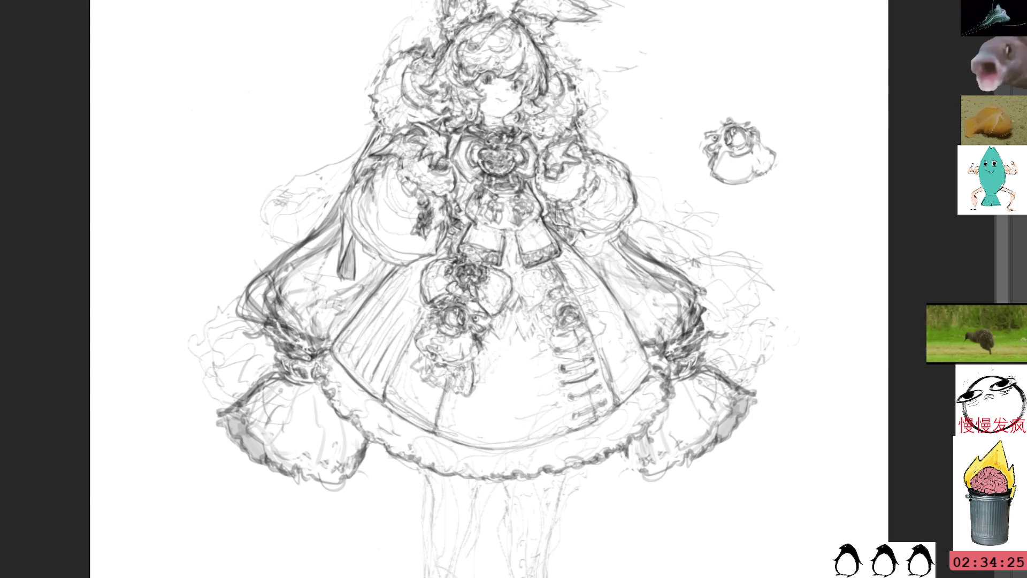
pyautogui.moveTo(537, 174); pyautogui.dragTo(564, 236)
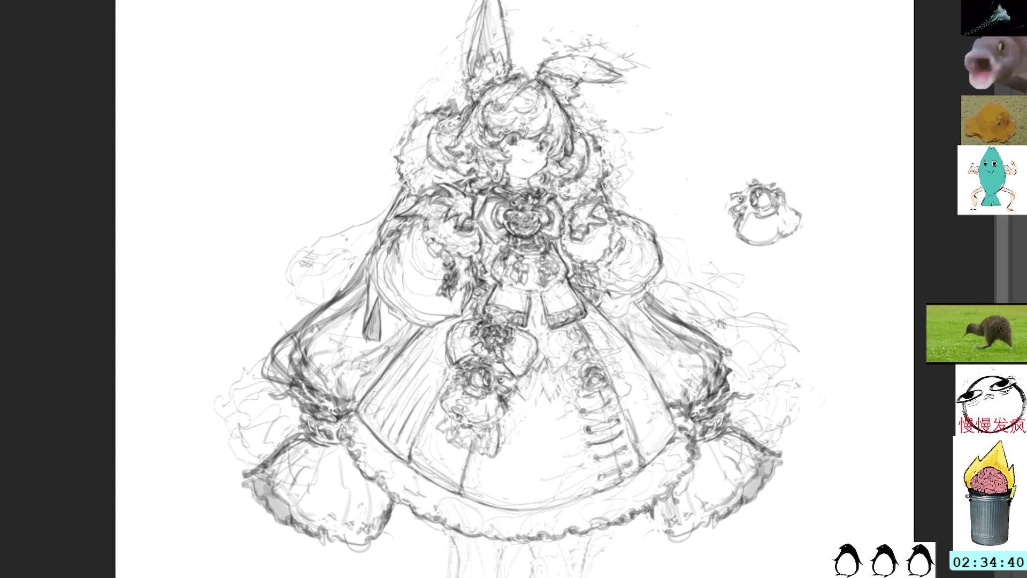
# Squeeze the hair on the right of the face narrower with Transform
pyautogui.moveTo(593, 129)
pyautogui.mouseDown()
pyautogui.moveTo(562, 192)
pyautogui.moveTo(588, 203)
pyautogui.moveTo(600, 123)
pyautogui.mouseUp()
pyautogui.hotkey('ctrl', 't')
pyautogui.moveTo(622, 157)
pyautogui.mouseDown()
pyautogui.moveTo(603, 161)
pyautogui.moveTo(615, 154)
pyautogui.mouseUp()
pyautogui.press('Return')
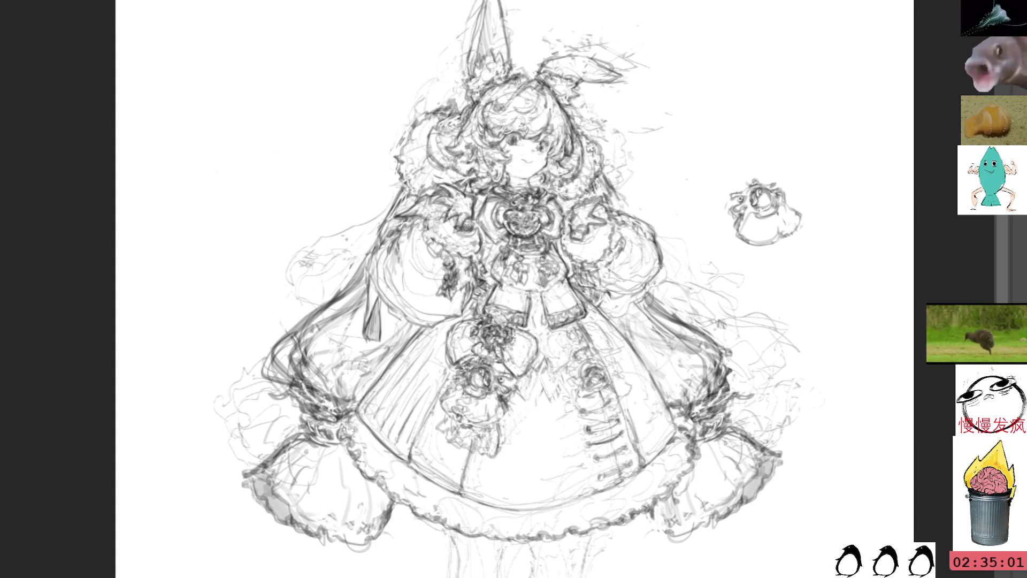
# Sketch pencil strokes along the hair and left shoulder
pyautogui.moveTo(447, 111); pyautogui.dragTo(469, 100)
pyautogui.moveTo(412, 154)
pyautogui.mouseDown()
pyautogui.moveTo(423, 215)
pyautogui.moveTo(399, 171)
pyautogui.moveTo(411, 198)
pyautogui.moveTo(409, 167)
pyautogui.moveTo(425, 187)
pyautogui.moveTo(411, 175)
pyautogui.moveTo(413, 206)
pyautogui.moveTo(420, 182)
pyautogui.moveTo(407, 203)
pyautogui.moveTo(433, 184)
pyautogui.mouseUp()
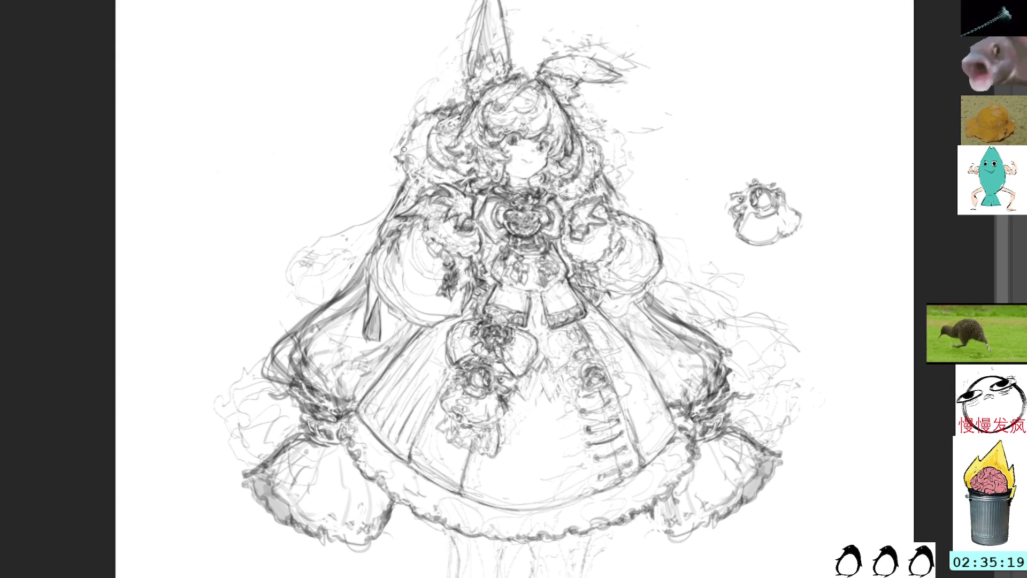
pyautogui.moveTo(424, 181); pyautogui.dragTo(405, 149)
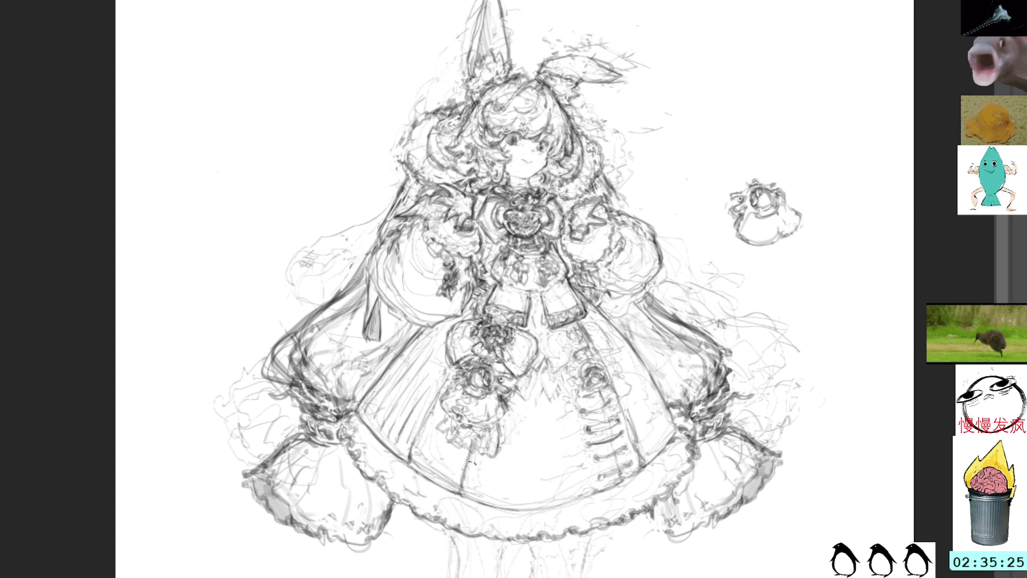
# Draw long pencil lines down both legs, then switch to the gesture thumbnail sheet
pyautogui.moveTo(529, 455); pyautogui.dragTo(508, 368)
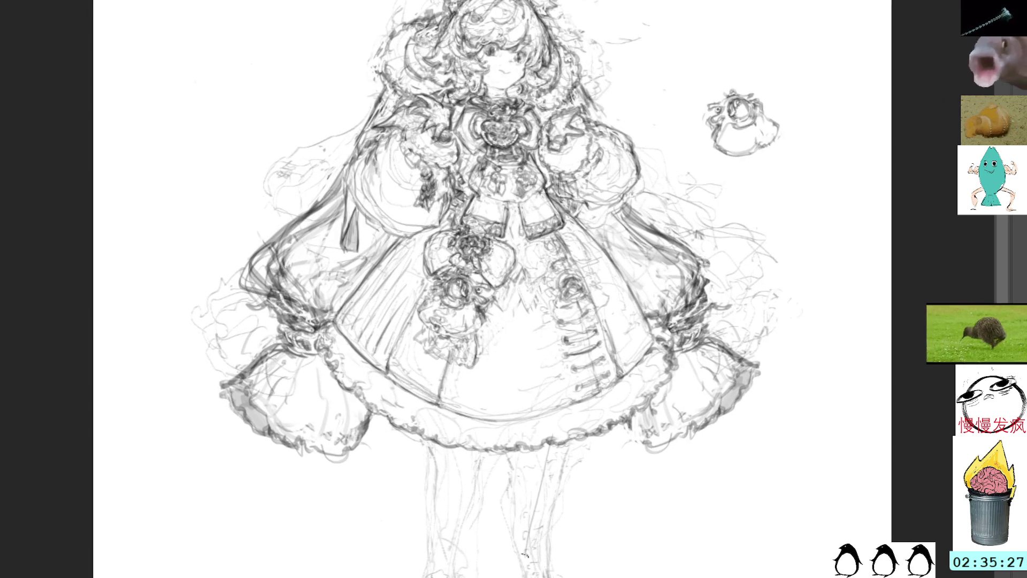
pyautogui.moveTo(534, 492); pyautogui.dragTo(518, 577)
pyautogui.moveTo(459, 451); pyautogui.dragTo(472, 576)
pyautogui.moveTo(524, 493); pyautogui.dragTo(500, 576)
pyautogui.moveTo(479, 451); pyautogui.dragTo(449, 576)
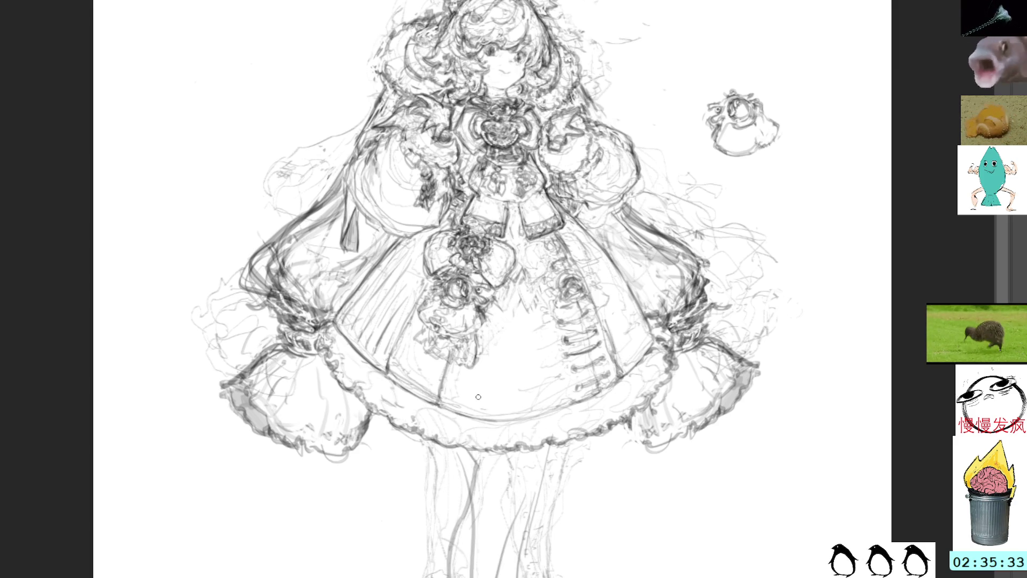
pyautogui.moveTo(510, 329); pyautogui.dragTo(504, 340)
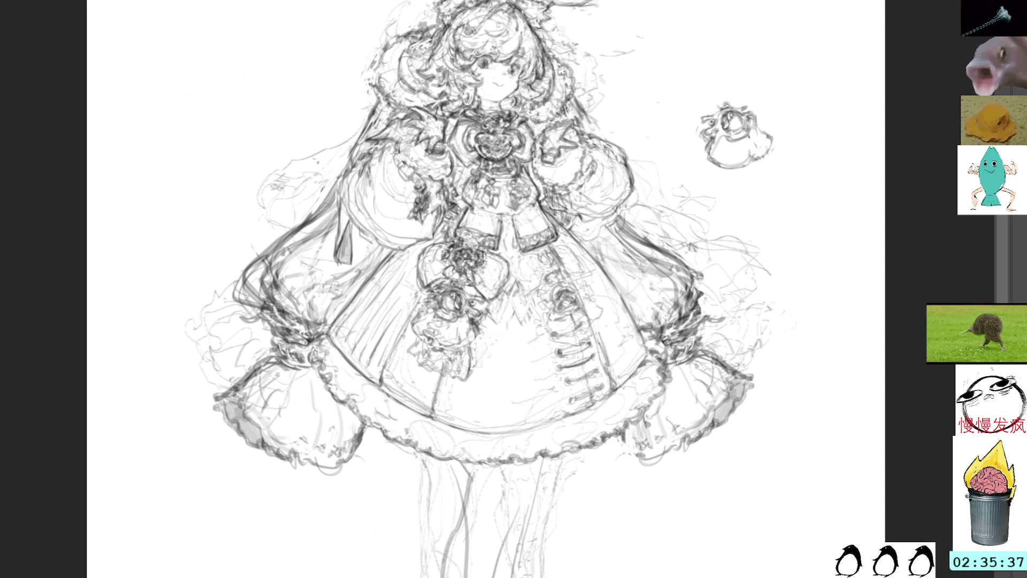
pyautogui.hotkey('alt', 'Tab')
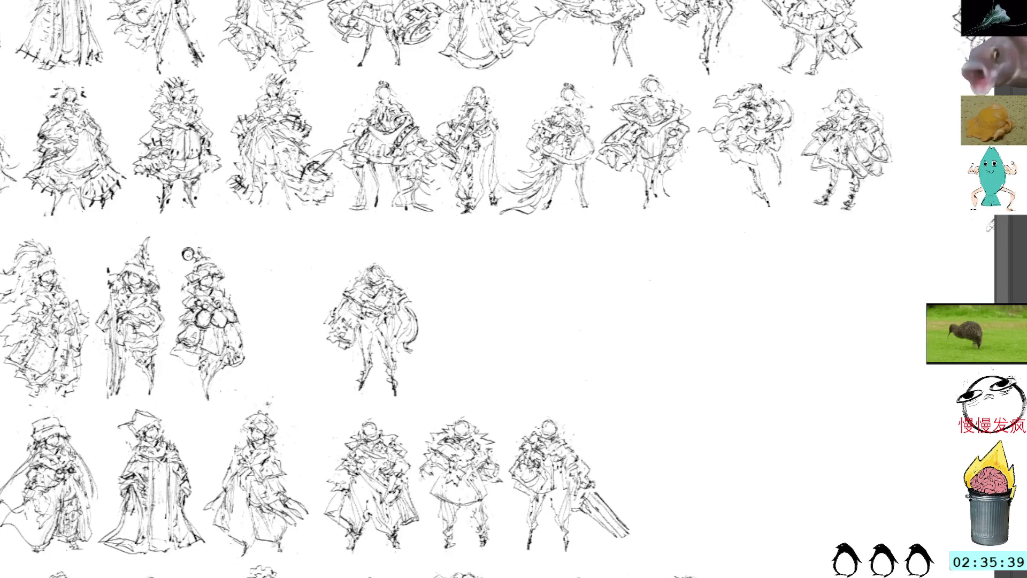
pyautogui.press('Right')
pyautogui.press('Right')
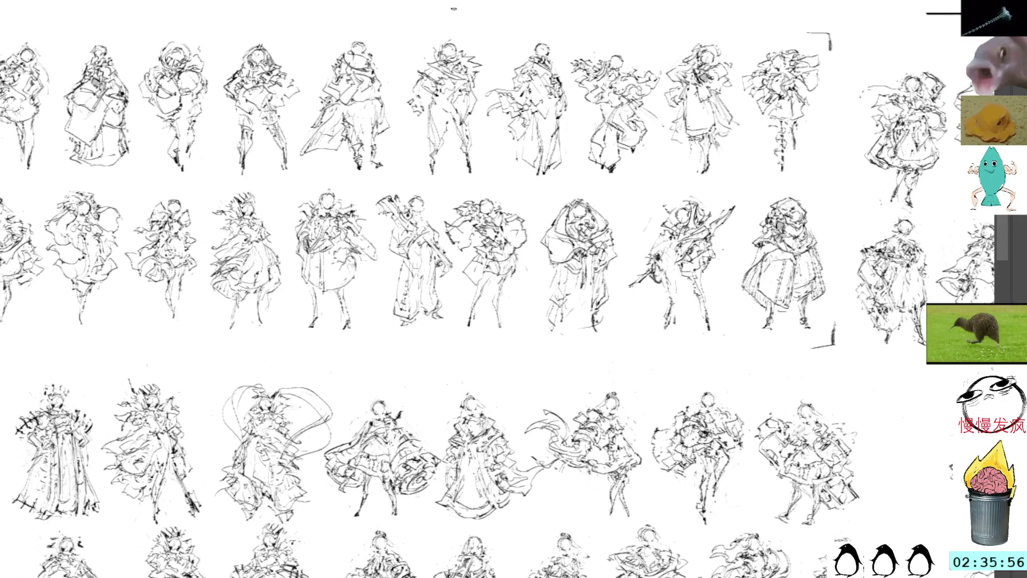
pyautogui.moveTo(456, 26)
pyautogui.mouseDown()
pyautogui.moveTo(425, 31)
pyautogui.moveTo(407, 129)
pyautogui.moveTo(483, 159)
pyautogui.moveTo(475, 36)
pyautogui.mouseUp()
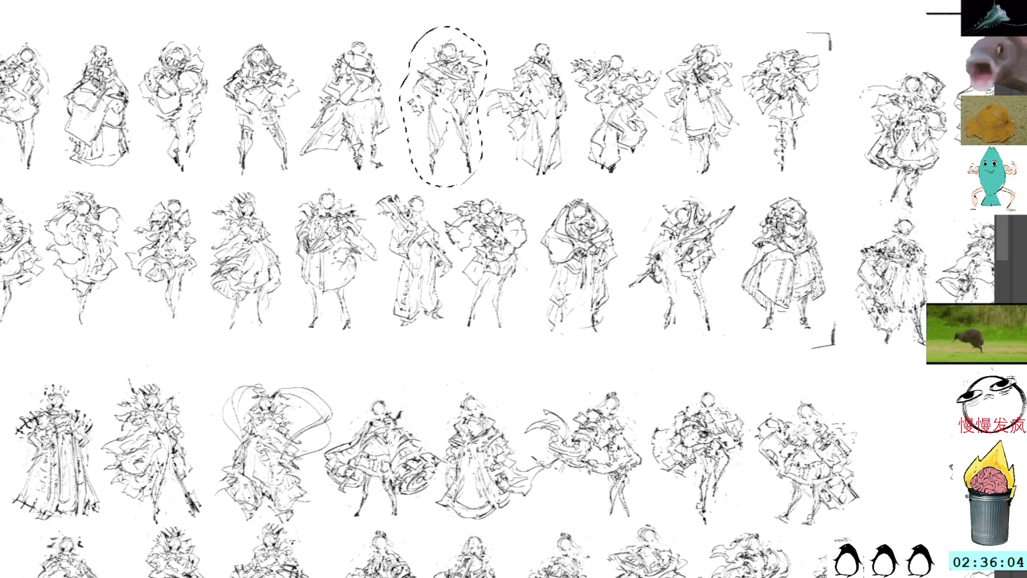
pyautogui.click(548, 247)
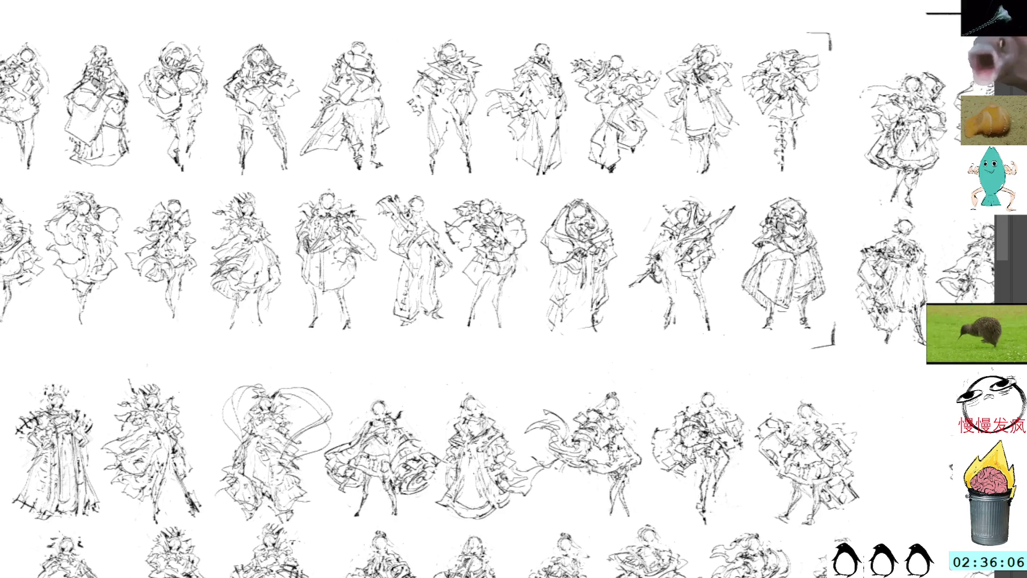
pyautogui.scroll(-5, 604, 285)
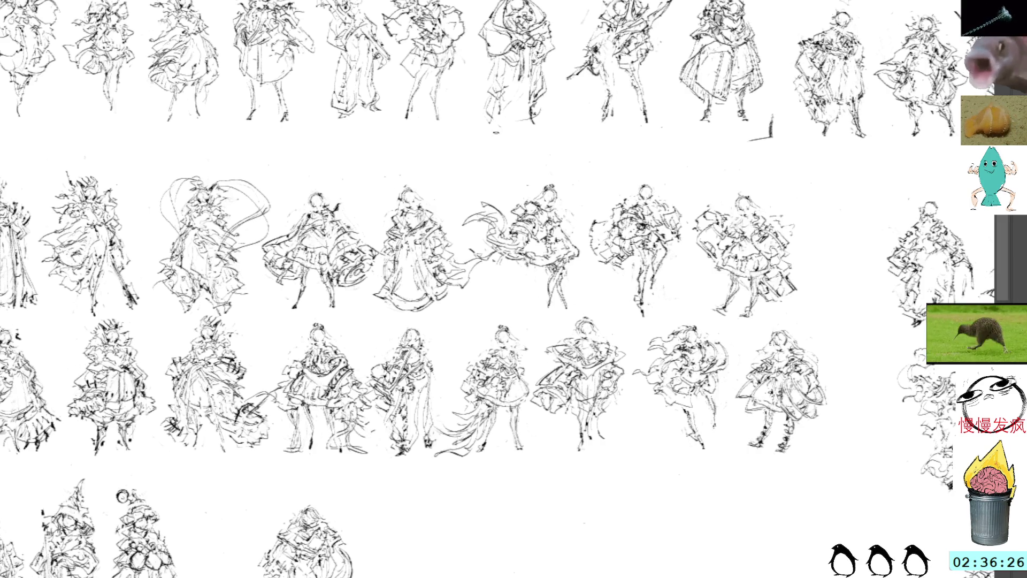
# Paste a figure copy into the row's empty gap and shift it slightly down and left
pyautogui.moveTo(577, 435); pyautogui.dragTo(581, 305)
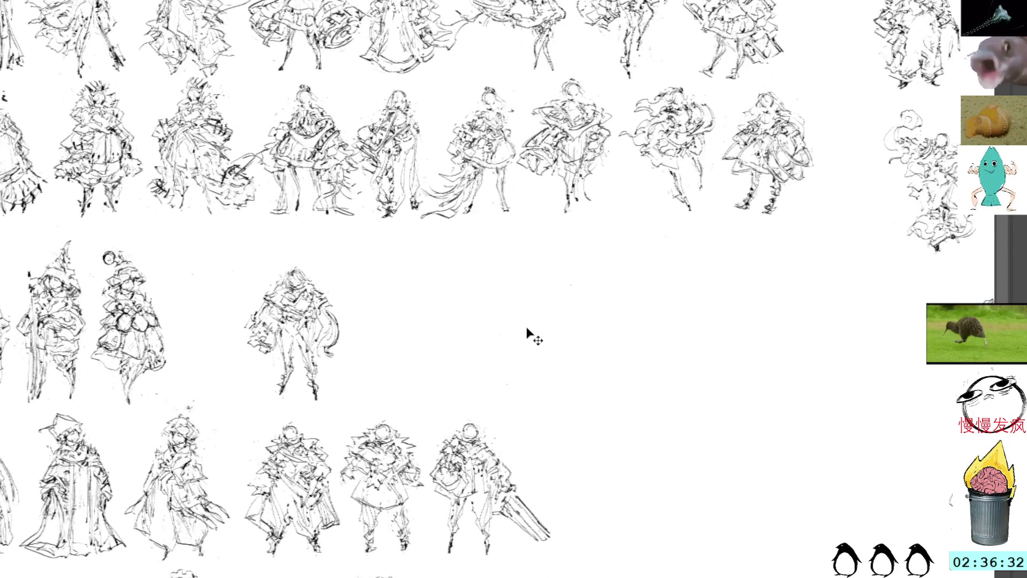
pyautogui.hotkey('ctrl', 'v')
pyautogui.moveTo(498, 274); pyautogui.dragTo(490, 306)
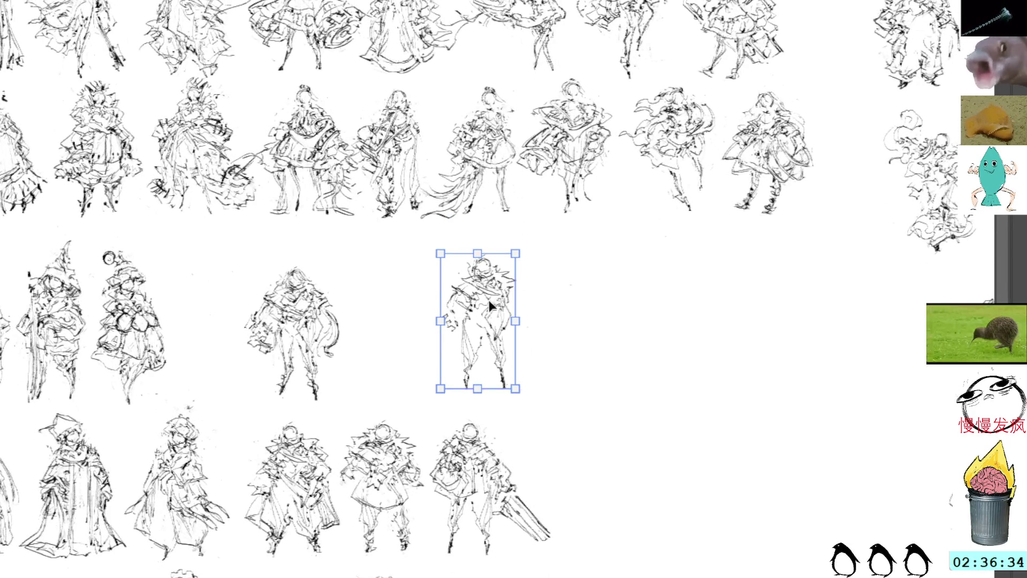
pyautogui.press('Return')
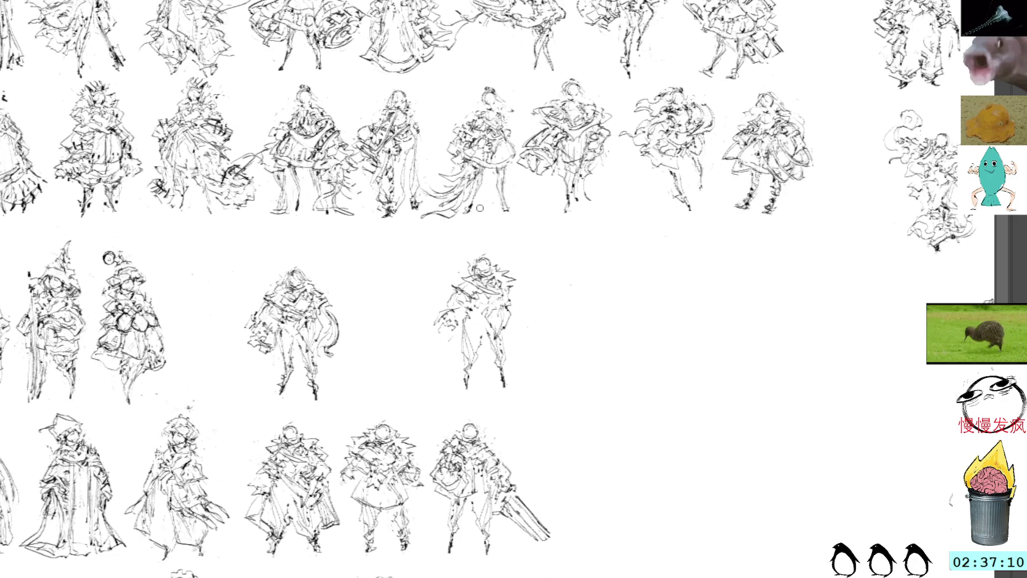
pyautogui.moveTo(468, 289)
pyautogui.mouseDown()
pyautogui.moveTo(482, 315)
pyautogui.moveTo(450, 286)
pyautogui.moveTo(467, 299)
pyautogui.moveTo(467, 270)
pyautogui.mouseUp()
pyautogui.hotkey('ctrl', 'z')
pyautogui.hotkey('ctrl', 'z')
pyautogui.hotkey('ctrl', 'z')
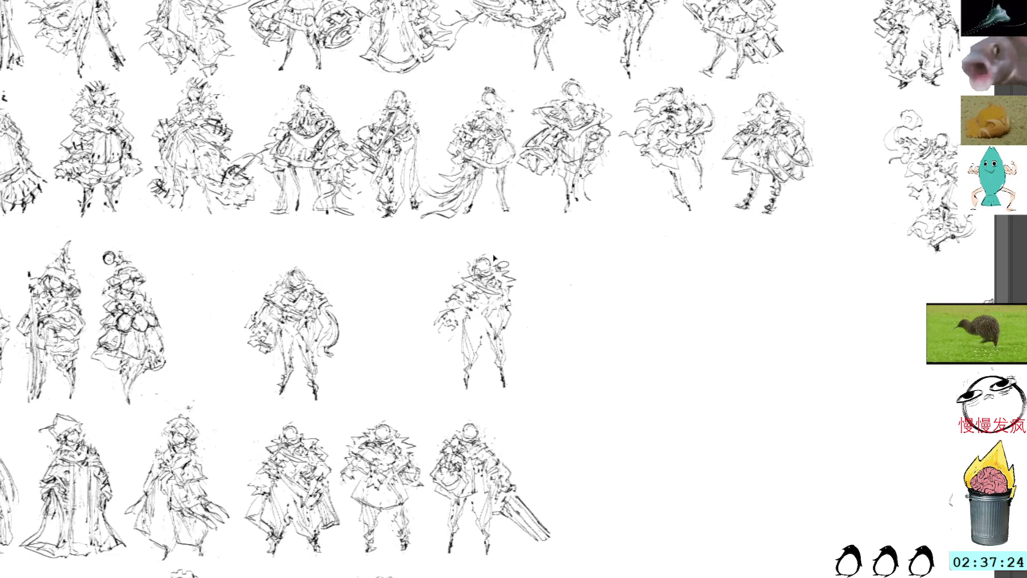
# Clear the selection and redraw the leg line of the rightmost third-row figure
pyautogui.moveTo(500, 278)
pyautogui.mouseDown()
pyautogui.moveTo(509, 270)
pyautogui.moveTo(497, 268)
pyautogui.mouseUp()
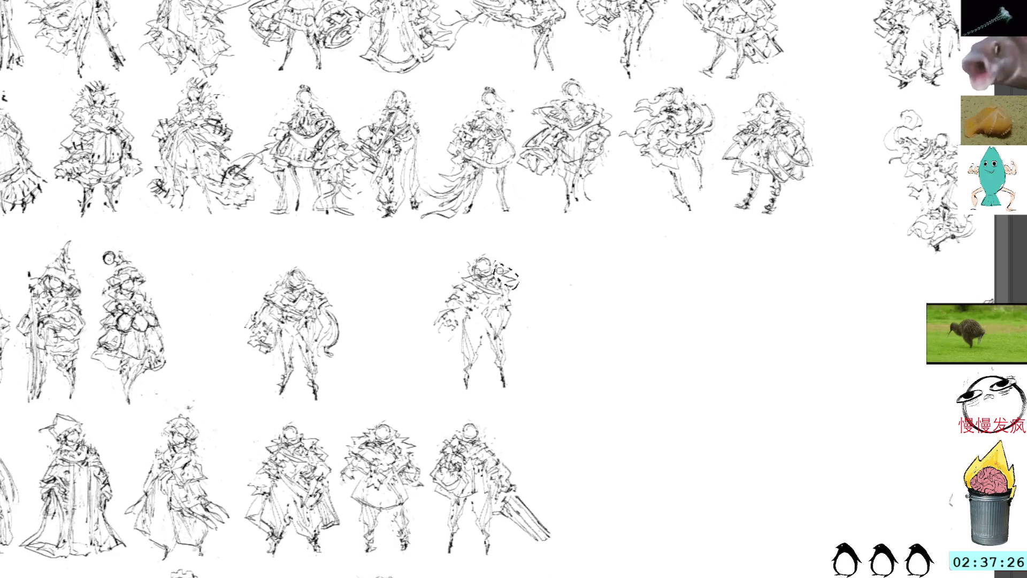
pyautogui.hotkey('ctrl', 'd')
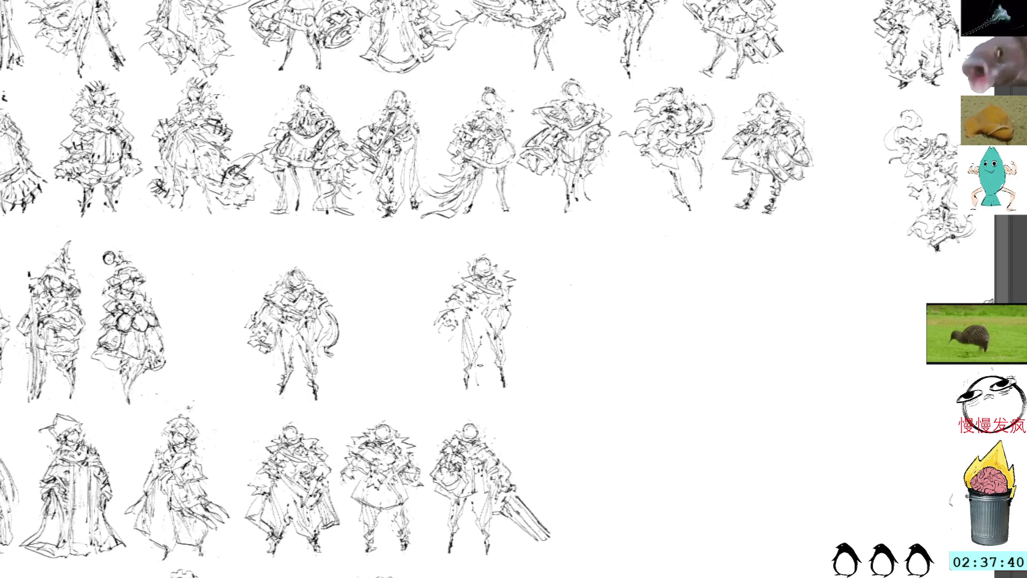
pyautogui.moveTo(507, 362)
pyautogui.mouseDown()
pyautogui.moveTo(496, 336)
pyautogui.moveTo(520, 398)
pyautogui.moveTo(506, 358)
pyautogui.moveTo(463, 337)
pyautogui.moveTo(471, 377)
pyautogui.mouseUp()
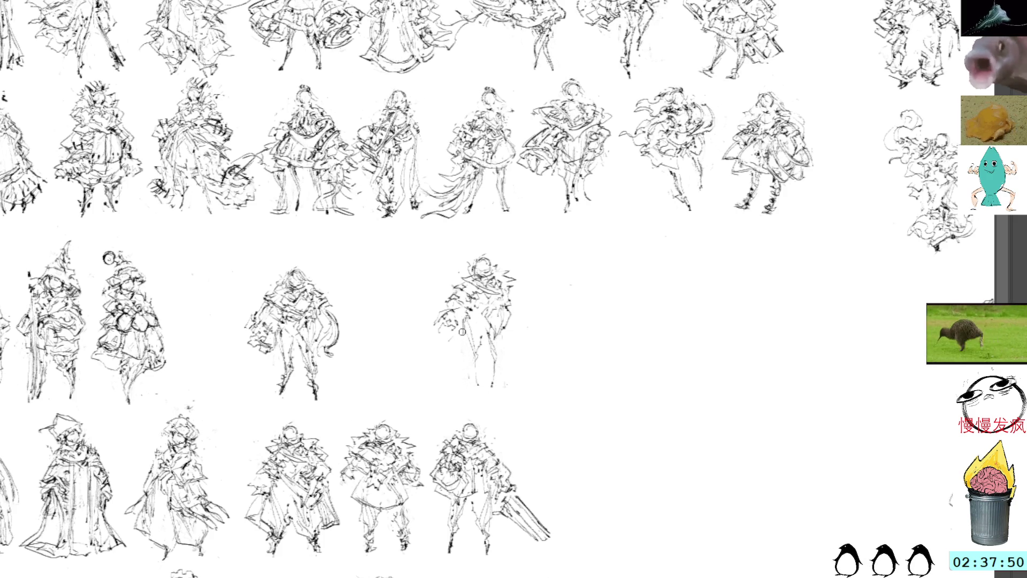
pyautogui.moveTo(467, 318); pyautogui.dragTo(476, 397)
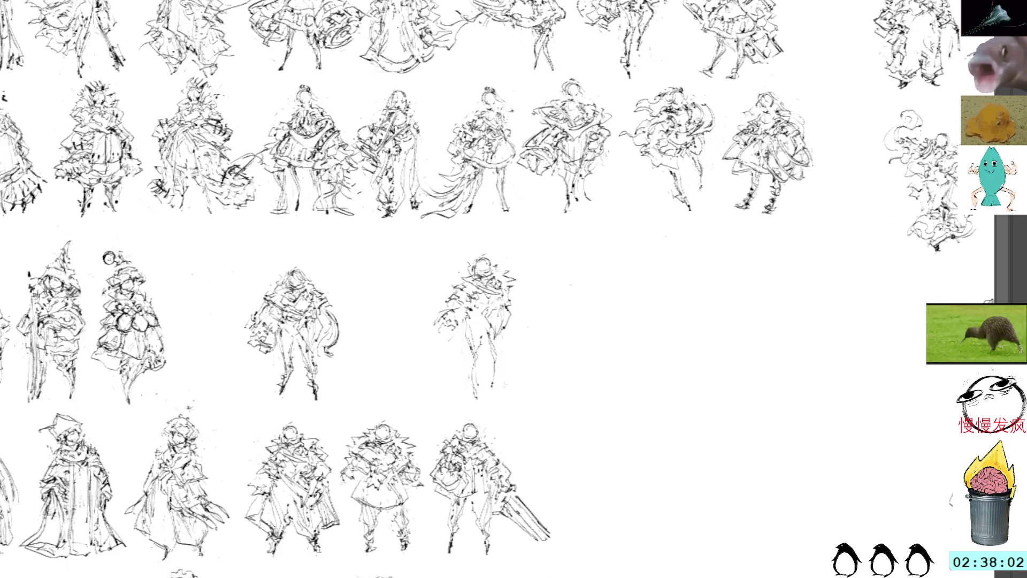
# Darken the figure's leg, right side, upper body, torso and shoulder lines with pencil strokes
pyautogui.moveTo(498, 363); pyautogui.dragTo(493, 384)
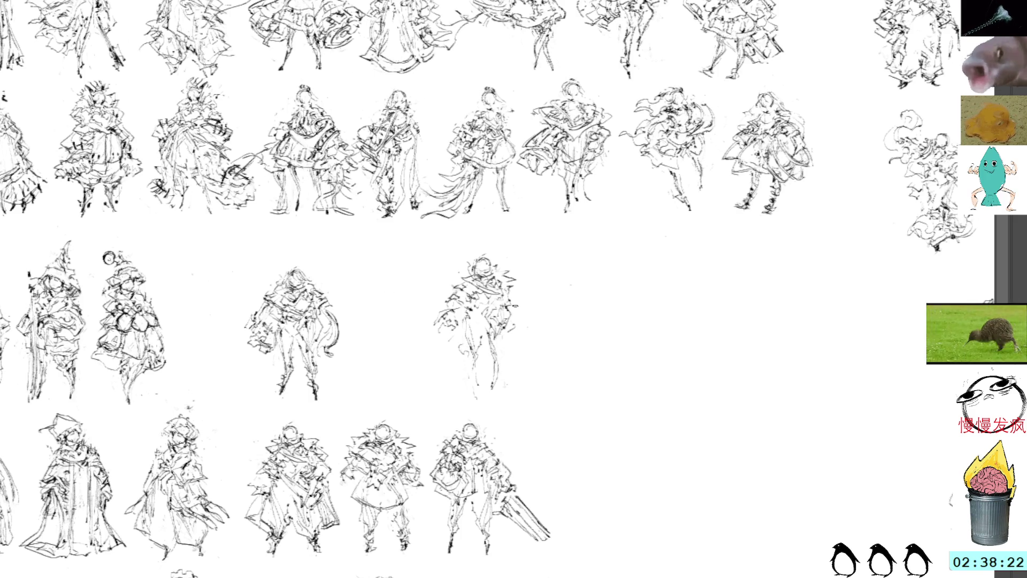
pyautogui.moveTo(516, 285)
pyautogui.mouseDown()
pyautogui.moveTo(514, 347)
pyautogui.moveTo(500, 355)
pyautogui.moveTo(497, 329)
pyautogui.moveTo(512, 310)
pyautogui.mouseUp()
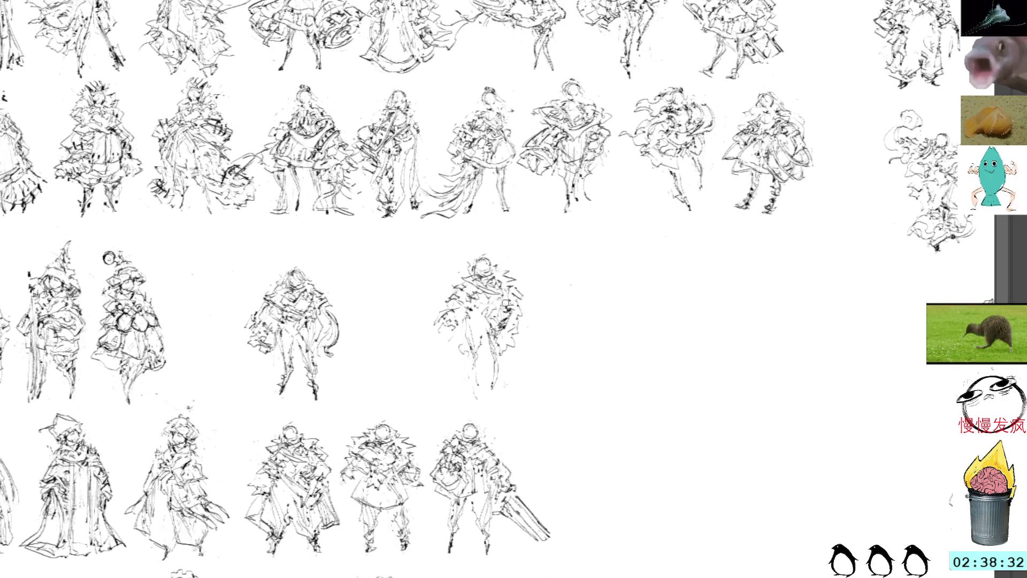
pyautogui.moveTo(493, 311); pyautogui.dragTo(505, 287)
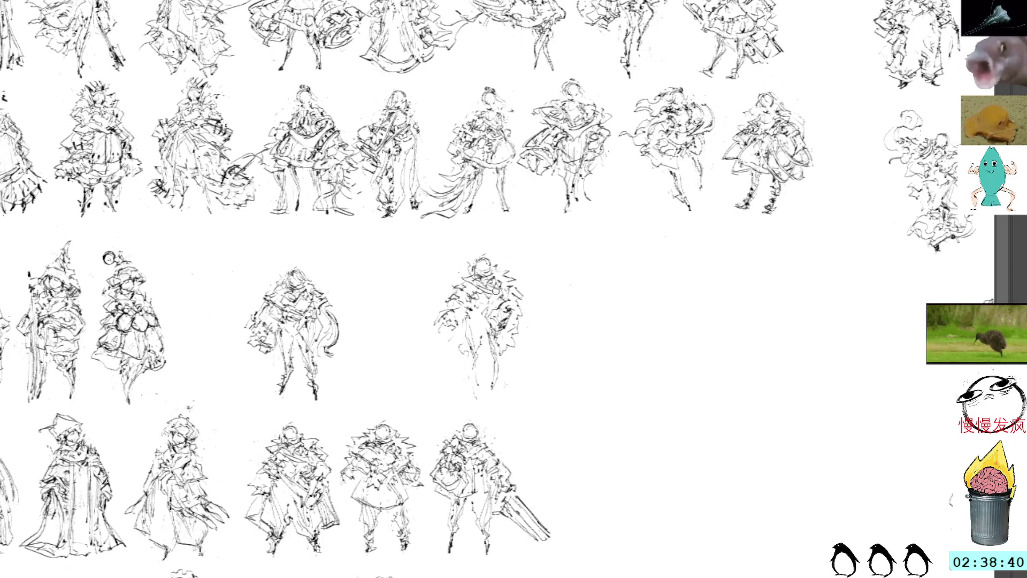
pyautogui.moveTo(458, 274)
pyautogui.mouseDown()
pyautogui.moveTo(473, 290)
pyautogui.moveTo(461, 333)
pyautogui.moveTo(484, 335)
pyautogui.moveTo(474, 333)
pyautogui.mouseUp()
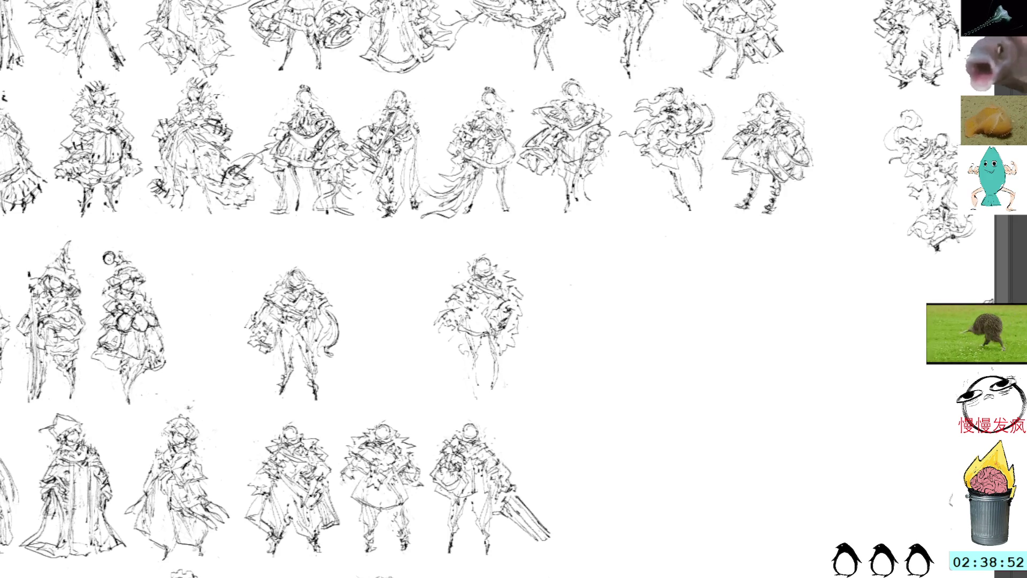
pyautogui.moveTo(456, 326); pyautogui.dragTo(482, 332)
pyautogui.moveTo(492, 290)
pyautogui.mouseDown()
pyautogui.moveTo(510, 297)
pyautogui.moveTo(497, 294)
pyautogui.moveTo(509, 310)
pyautogui.moveTo(504, 297)
pyautogui.mouseUp()
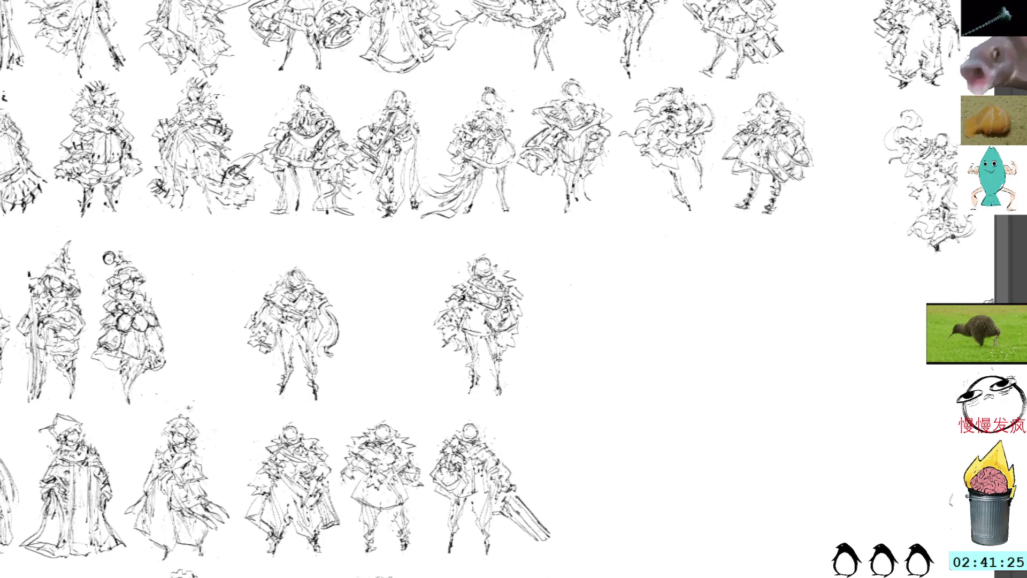
# Select the redrawn rightmost third-row figure with Transform to reposition it
pyautogui.click(497, 300)
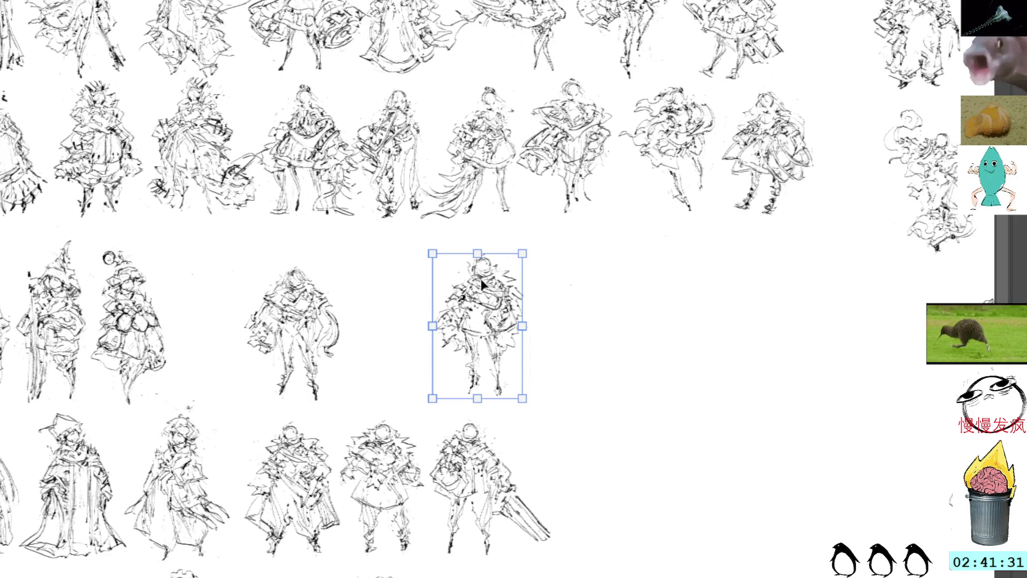
# Move the refined figure left beside the middle-row sketch, shortening it slightly from the top
pyautogui.moveTo(487, 302); pyautogui.dragTo(397, 310)
pyautogui.moveTo(391, 256); pyautogui.dragTo(391, 257)
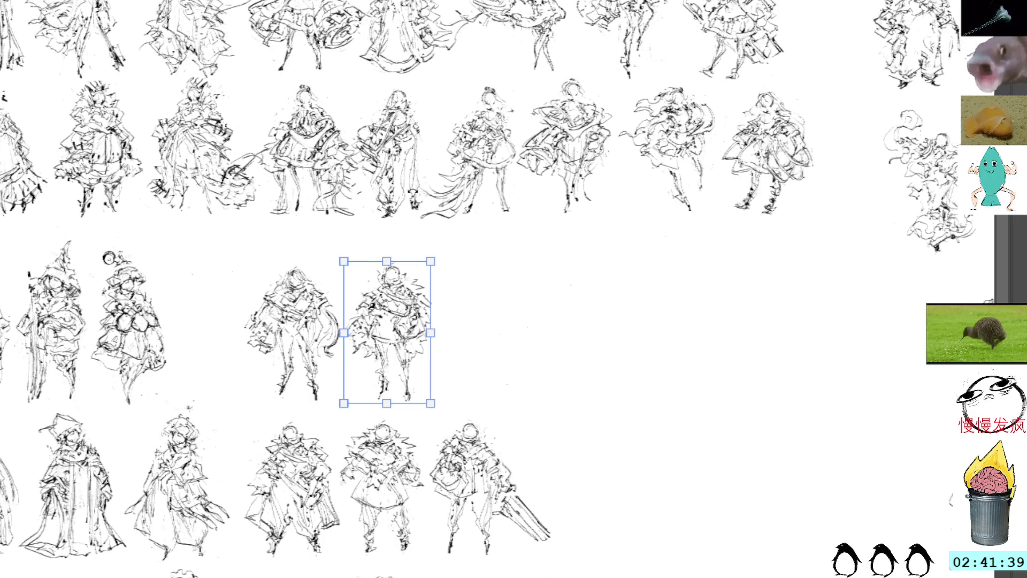
pyautogui.press('Return')
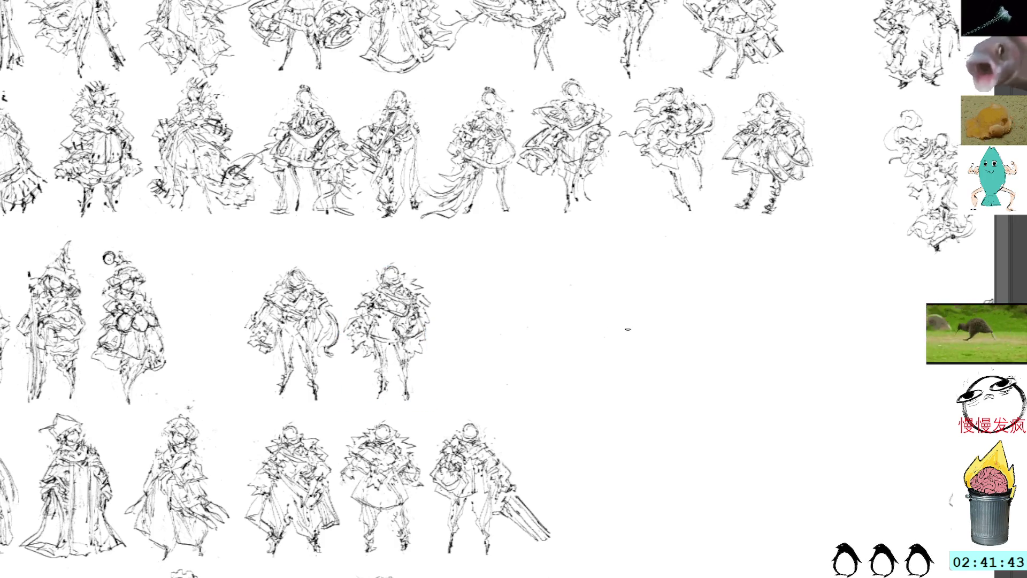
# Paste a figure copy further right in the middle row and sketch new marks on its left side
pyautogui.hotkey('ctrl', 'v')
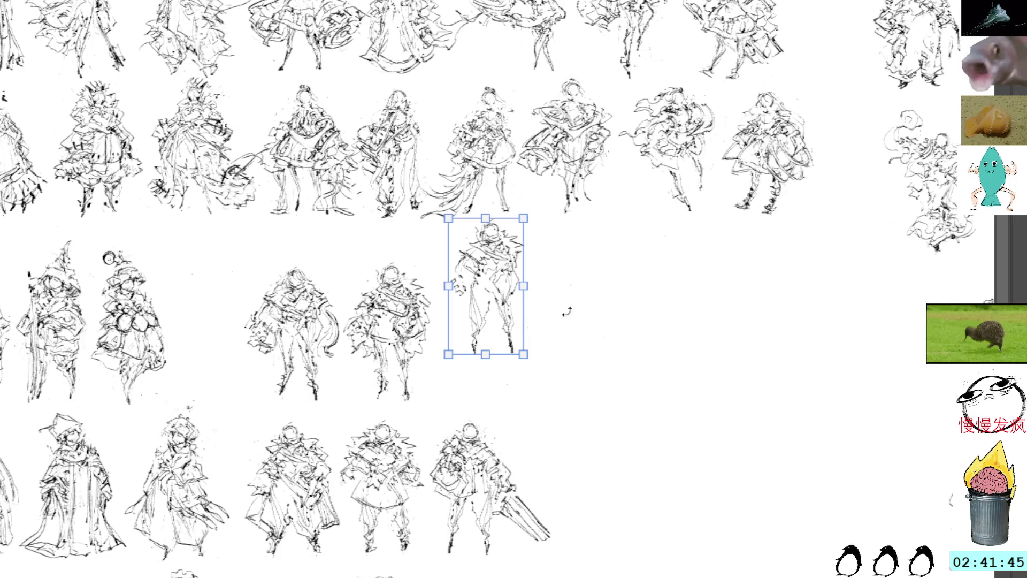
pyautogui.moveTo(497, 293)
pyautogui.mouseDown()
pyautogui.moveTo(613, 331)
pyautogui.moveTo(591, 332)
pyautogui.mouseUp()
pyautogui.press('Return')
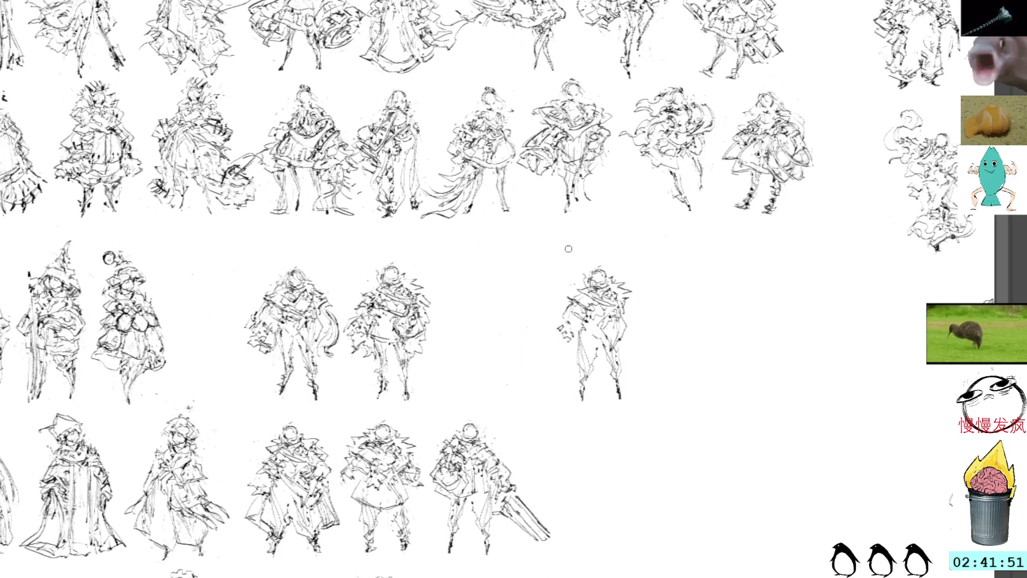
pyautogui.moveTo(557, 334); pyautogui.dragTo(576, 378)
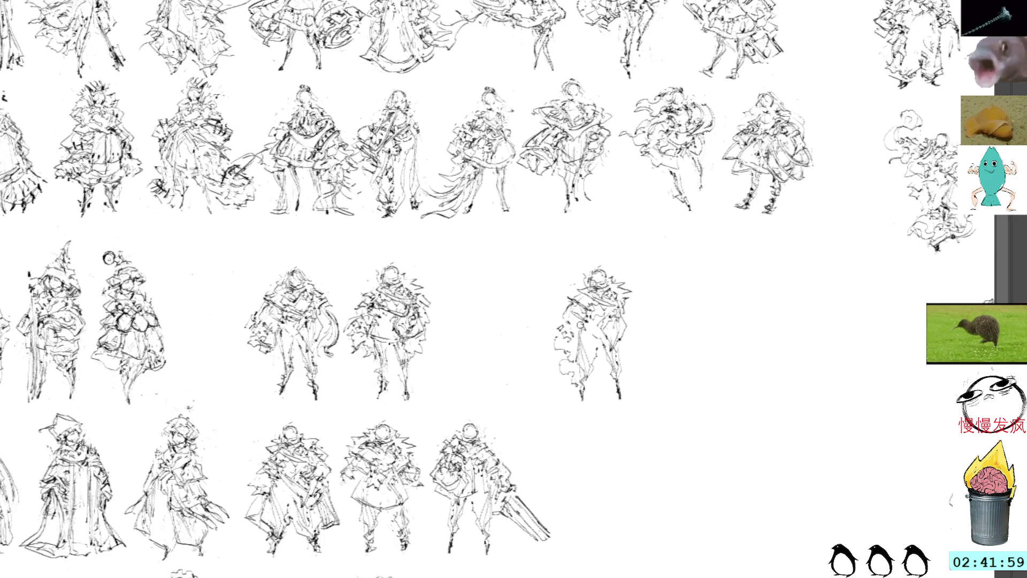
# Redraw the copy with a long left-side stroke, right-side strokes and upper-right detail dashes
pyautogui.moveTo(578, 326)
pyautogui.mouseDown()
pyautogui.moveTo(579, 386)
pyautogui.moveTo(595, 410)
pyautogui.moveTo(599, 390)
pyautogui.moveTo(580, 409)
pyautogui.moveTo(603, 417)
pyautogui.moveTo(585, 395)
pyautogui.moveTo(582, 408)
pyautogui.moveTo(585, 394)
pyautogui.mouseUp()
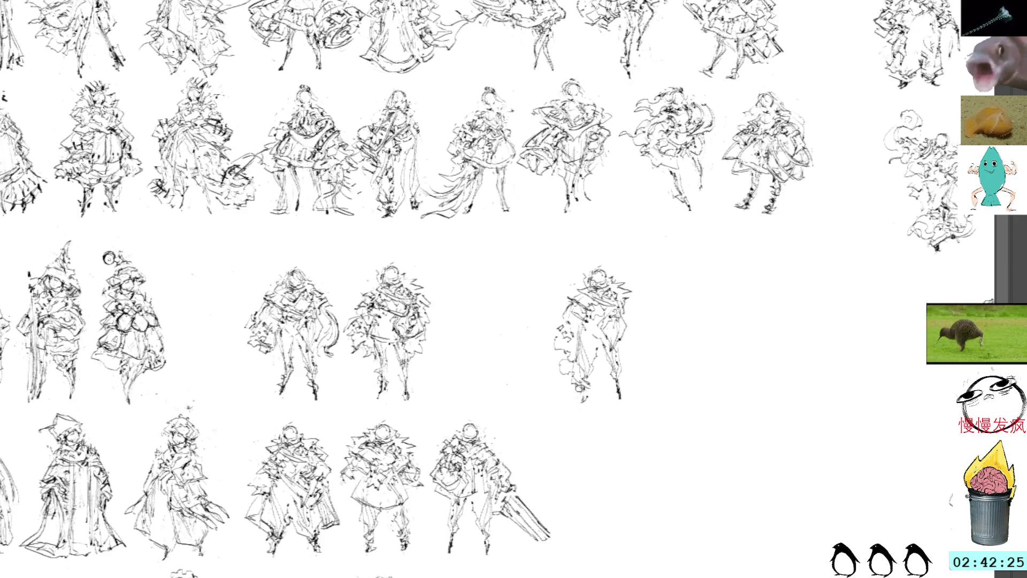
pyautogui.moveTo(610, 384)
pyautogui.mouseDown()
pyautogui.moveTo(629, 348)
pyautogui.moveTo(620, 387)
pyautogui.mouseUp()
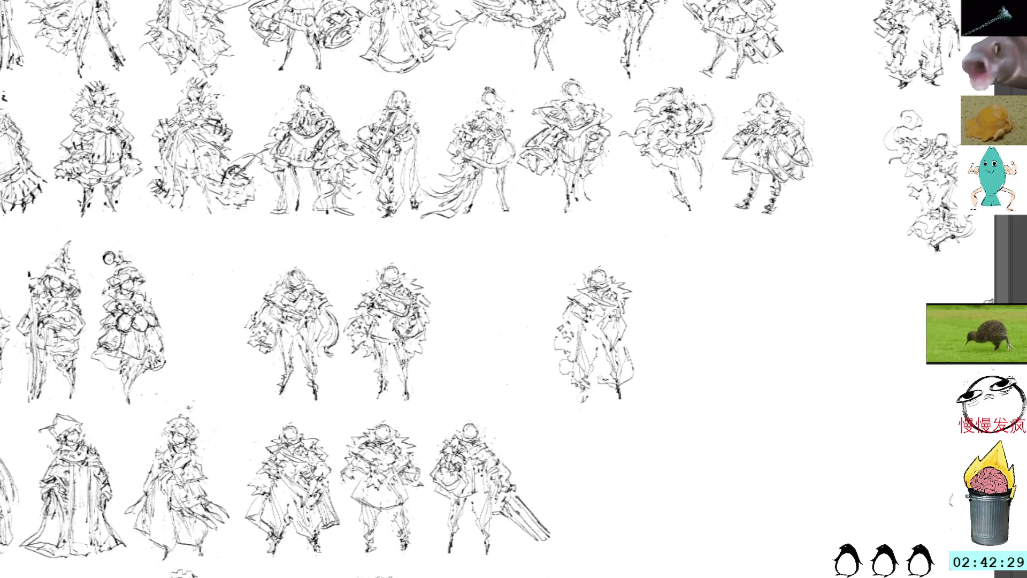
pyautogui.moveTo(601, 337)
pyautogui.mouseDown()
pyautogui.moveTo(591, 355)
pyautogui.moveTo(623, 356)
pyautogui.moveTo(605, 347)
pyautogui.moveTo(610, 336)
pyautogui.moveTo(588, 334)
pyautogui.moveTo(600, 359)
pyautogui.mouseUp()
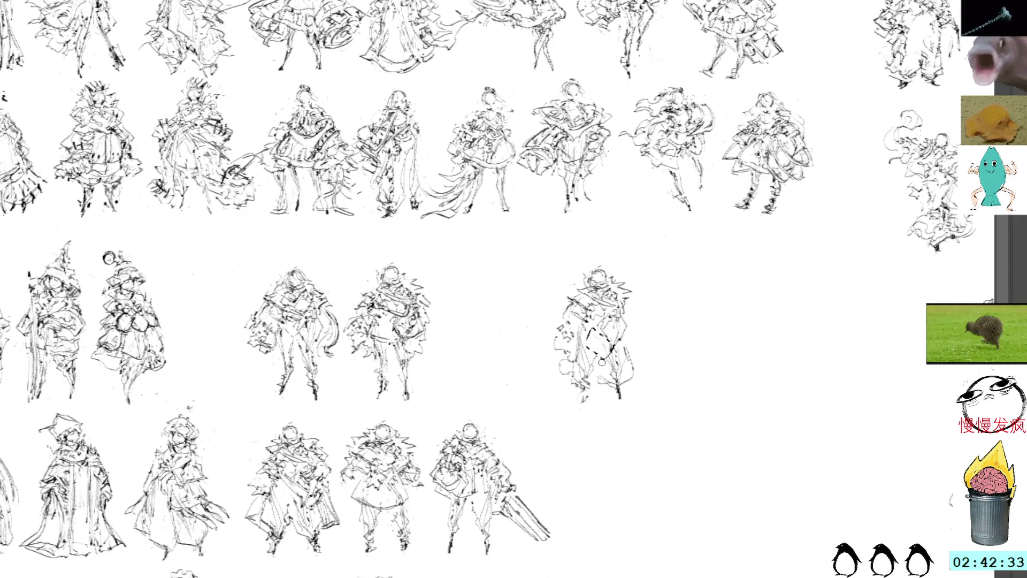
# Deselect, then add and refine line work on the standalone figure's right side
pyautogui.hotkey('ctrl', 'd')
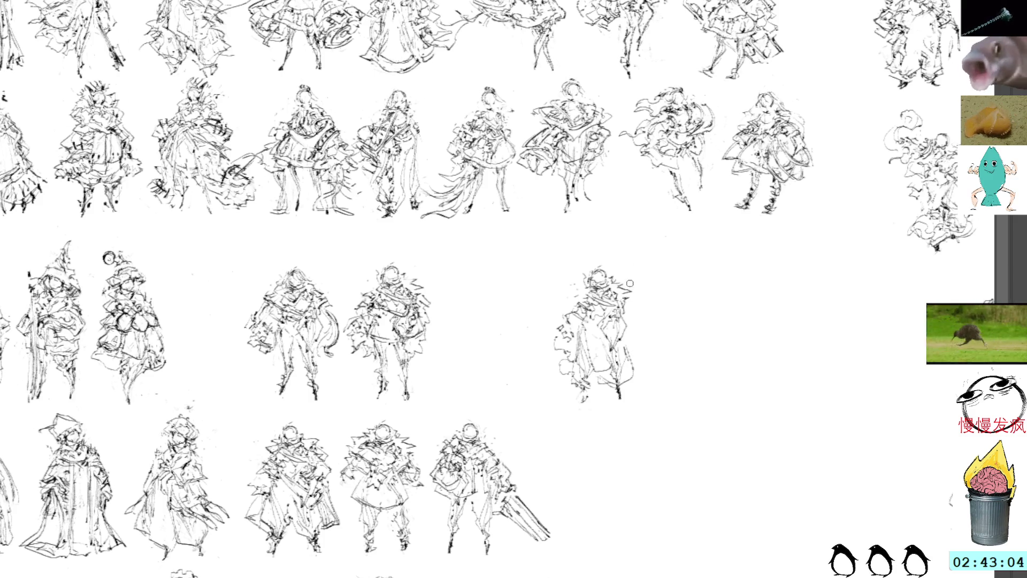
pyautogui.moveTo(634, 292)
pyautogui.mouseDown()
pyautogui.moveTo(636, 321)
pyautogui.moveTo(639, 307)
pyautogui.moveTo(623, 329)
pyautogui.moveTo(630, 317)
pyautogui.mouseUp()
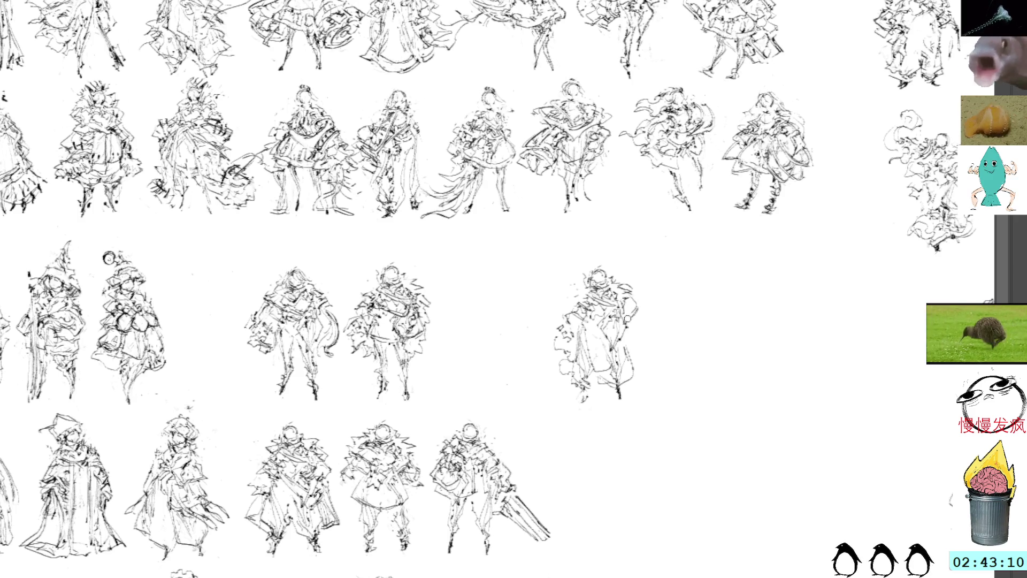
pyautogui.moveTo(637, 309); pyautogui.dragTo(627, 328)
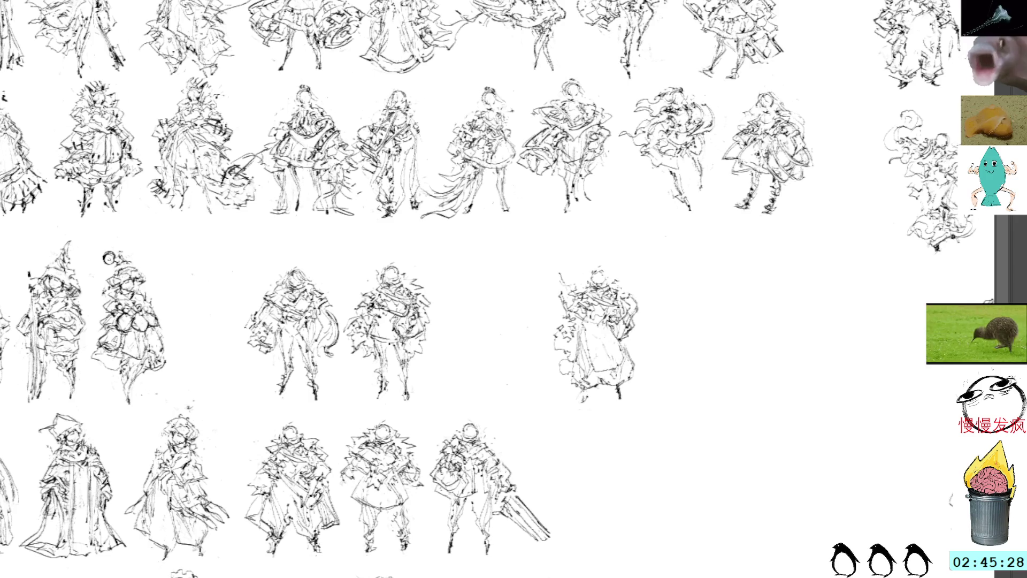
# Move the refined standalone figure down to the end of the bottom row and commit it
pyautogui.hotkey('ctrl', 't')
pyautogui.moveTo(608, 315)
pyautogui.mouseDown()
pyautogui.moveTo(530, 310)
pyautogui.moveTo(538, 358)
pyautogui.moveTo(609, 466)
pyautogui.moveTo(600, 461)
pyautogui.mouseUp()
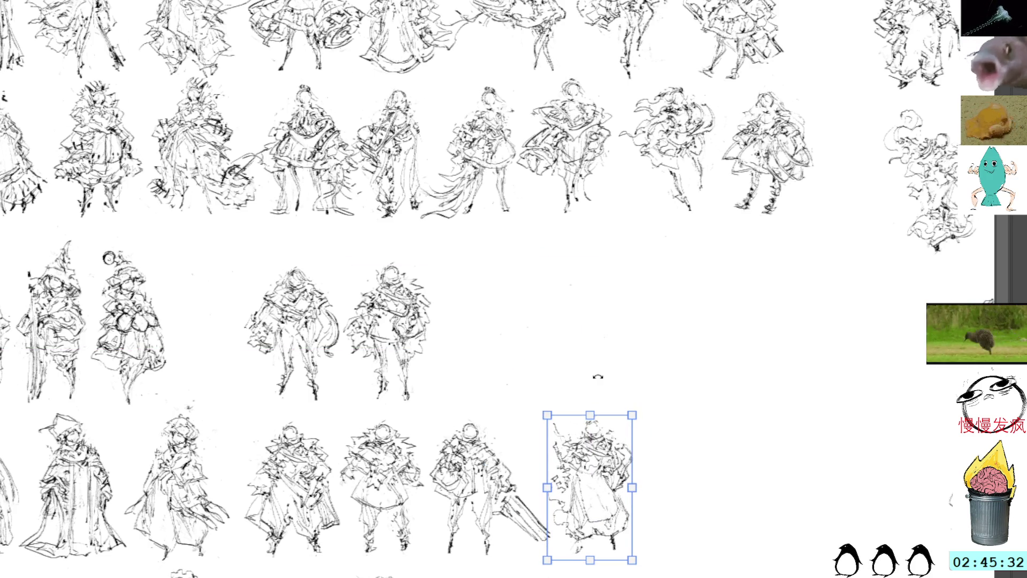
pyautogui.moveTo(602, 340); pyautogui.dragTo(616, 227)
pyautogui.press('Return')
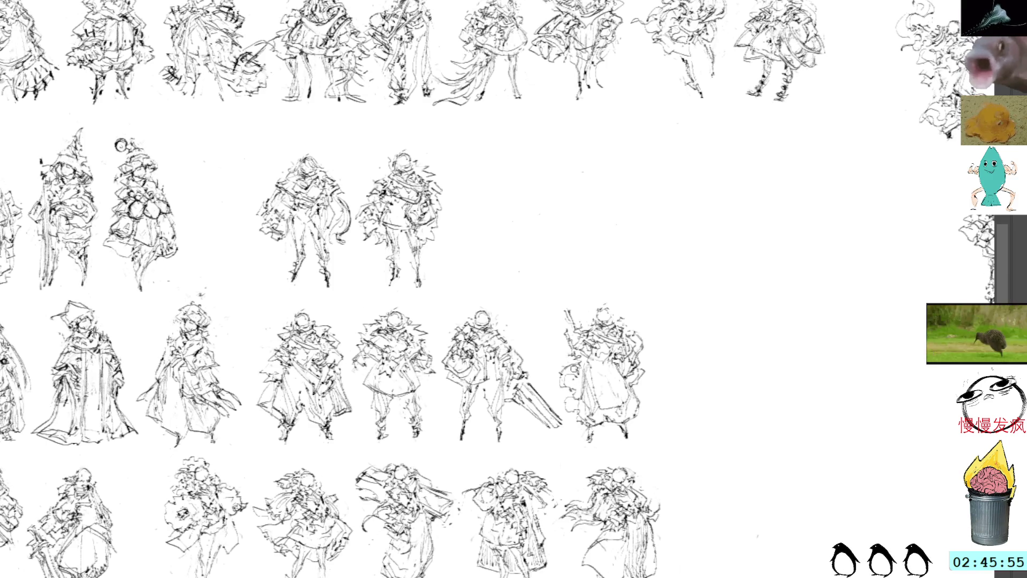
pyautogui.moveTo(635, 268); pyautogui.dragTo(640, 293)
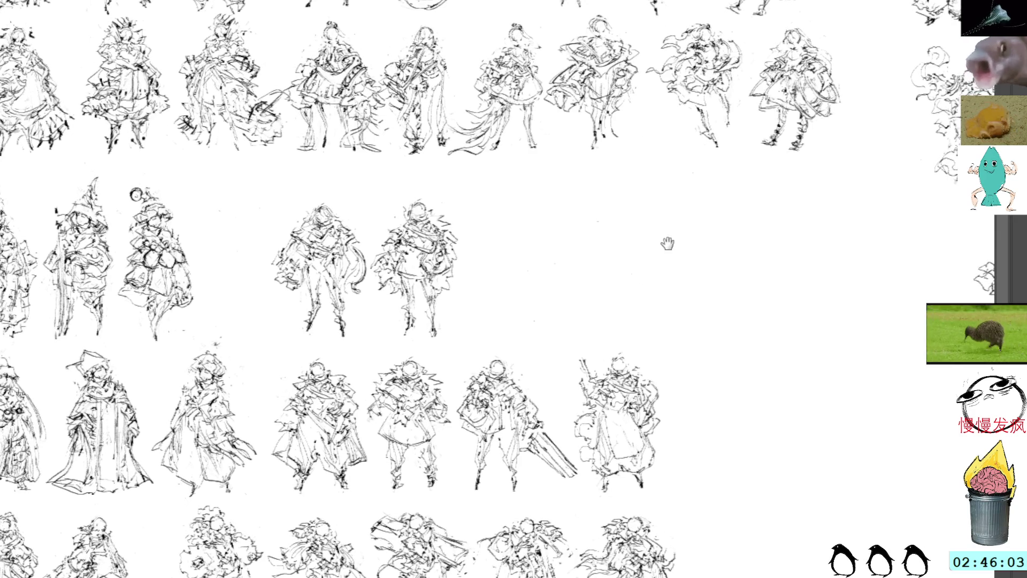
# Paste a figure copy and nudge it just right of the standing pair in the middle row
pyautogui.moveTo(671, 238); pyautogui.dragTo(642, 259)
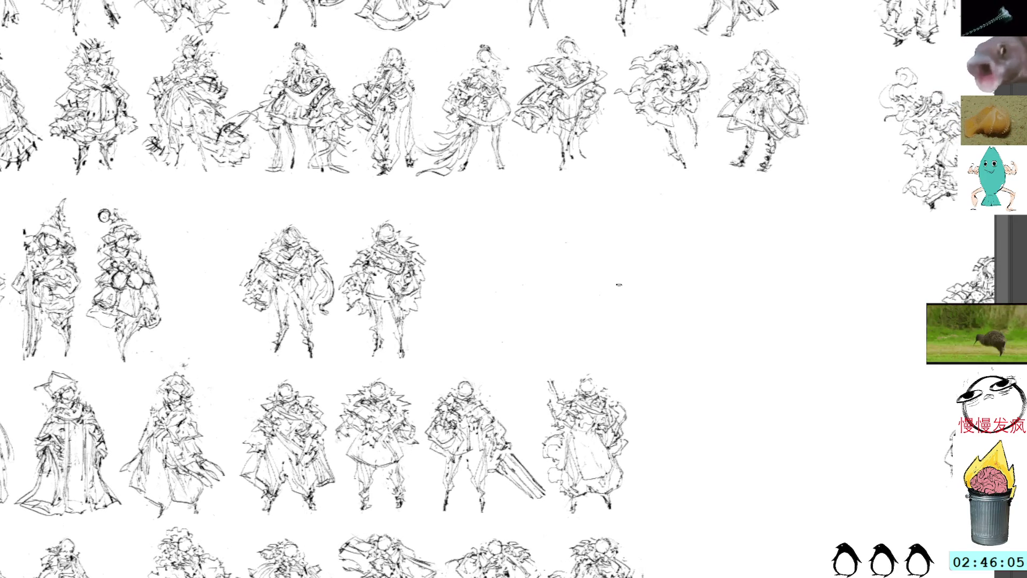
pyautogui.hotkey('ctrl', 'v')
pyautogui.hotkey('ctrl', 't')
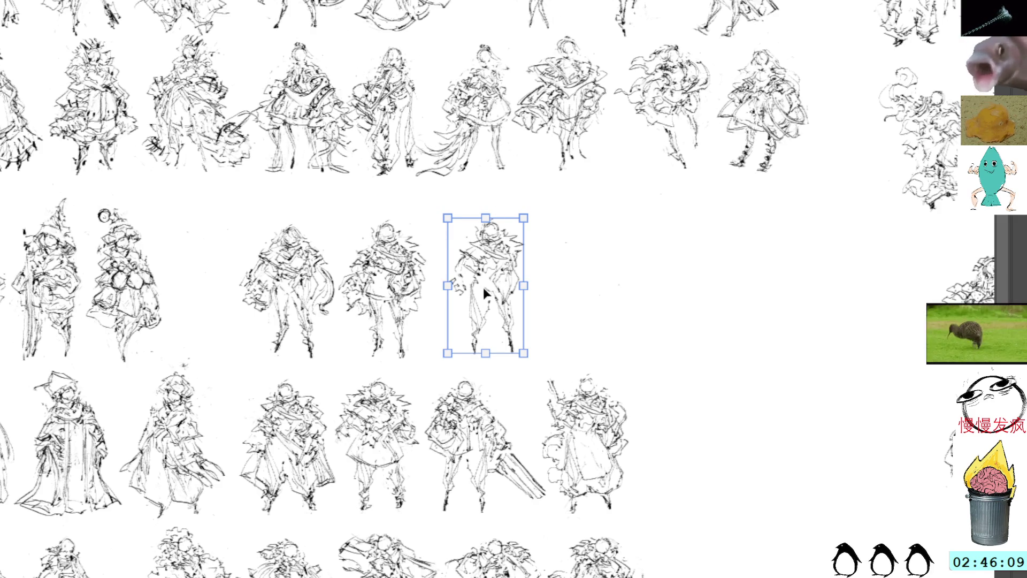
pyautogui.moveTo(496, 267); pyautogui.dragTo(519, 264)
pyautogui.hotkey('ctrl', 'shift', 'a')
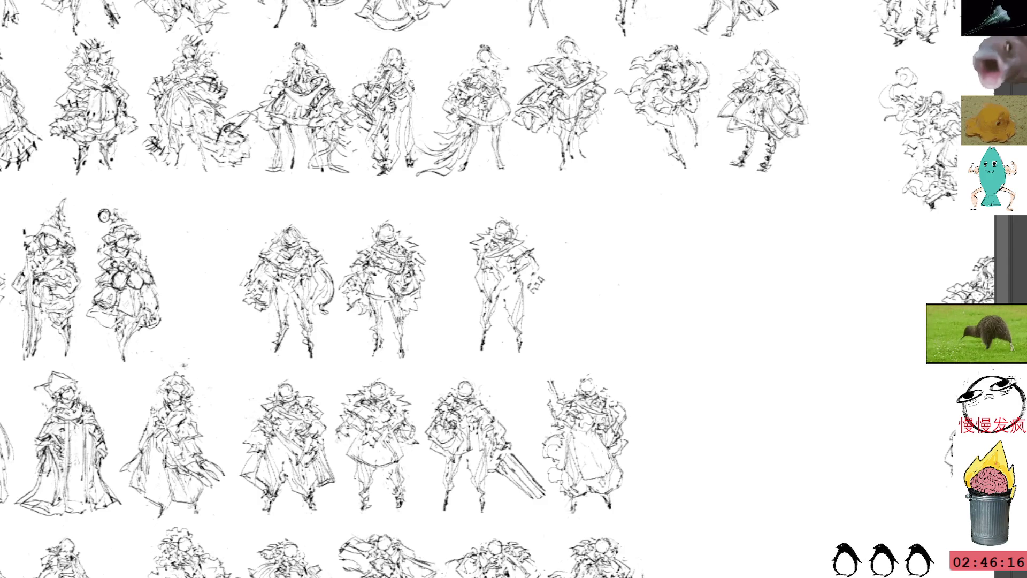
# Try dark hatching beside the right sketch in row three, then undo it
pyautogui.moveTo(561, 247); pyautogui.dragTo(585, 287)
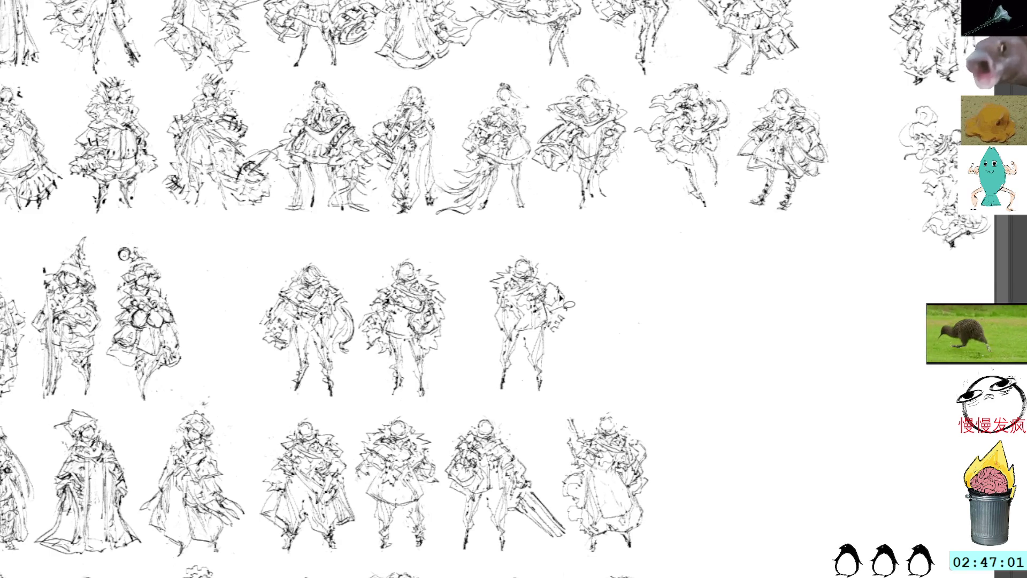
pyautogui.moveTo(561, 329); pyautogui.dragTo(575, 304)
pyautogui.hotkey('ctrl', 'z')
pyautogui.hotkey('ctrl', 'z')
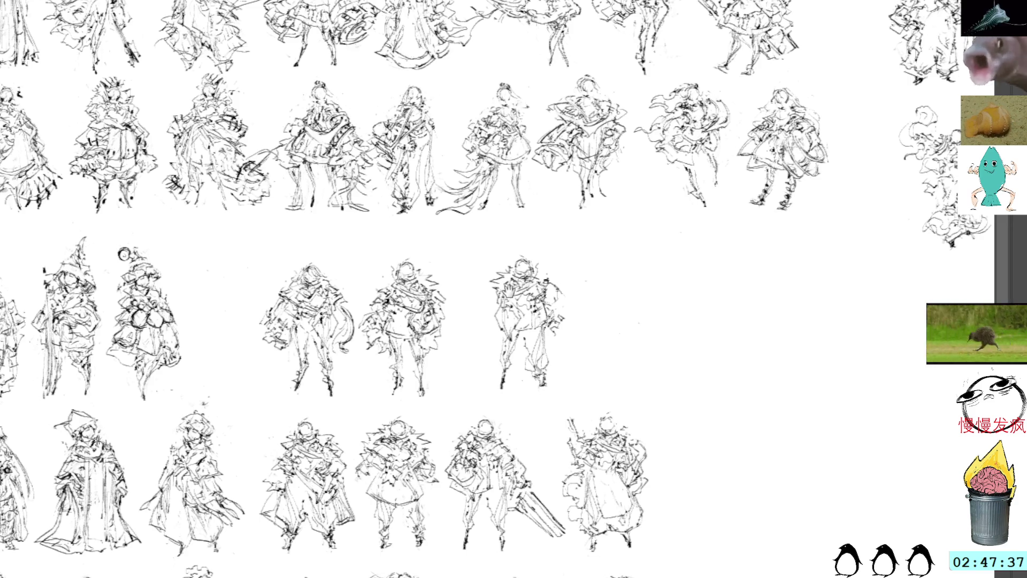
pyautogui.scroll(2, 511, 287)
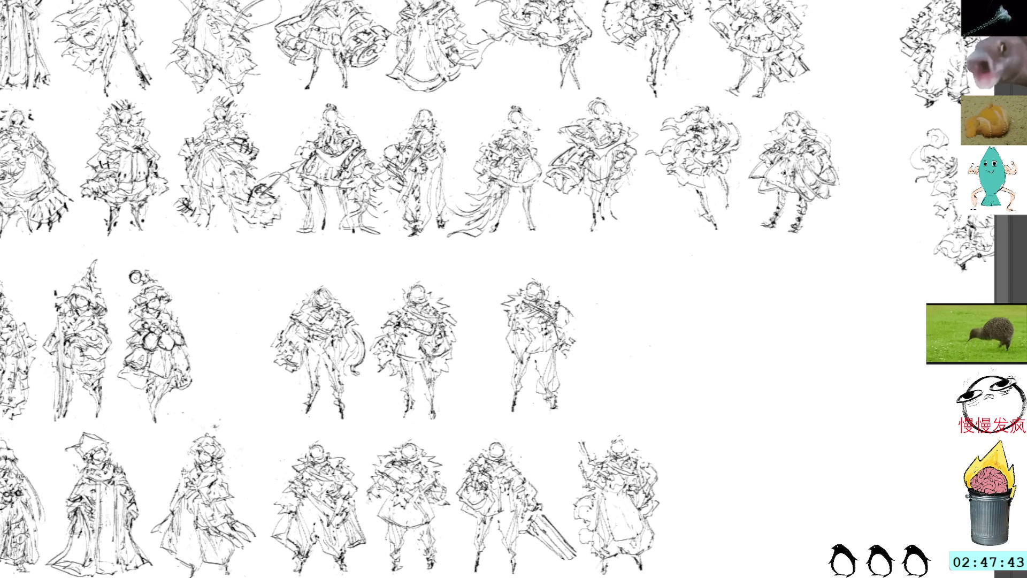
# Add strokes to the rightmost row-three figure's chest, left side and right arm, undoing one by its head
pyautogui.moveTo(538, 309)
pyautogui.mouseDown()
pyautogui.moveTo(504, 334)
pyautogui.moveTo(514, 323)
pyautogui.mouseUp()
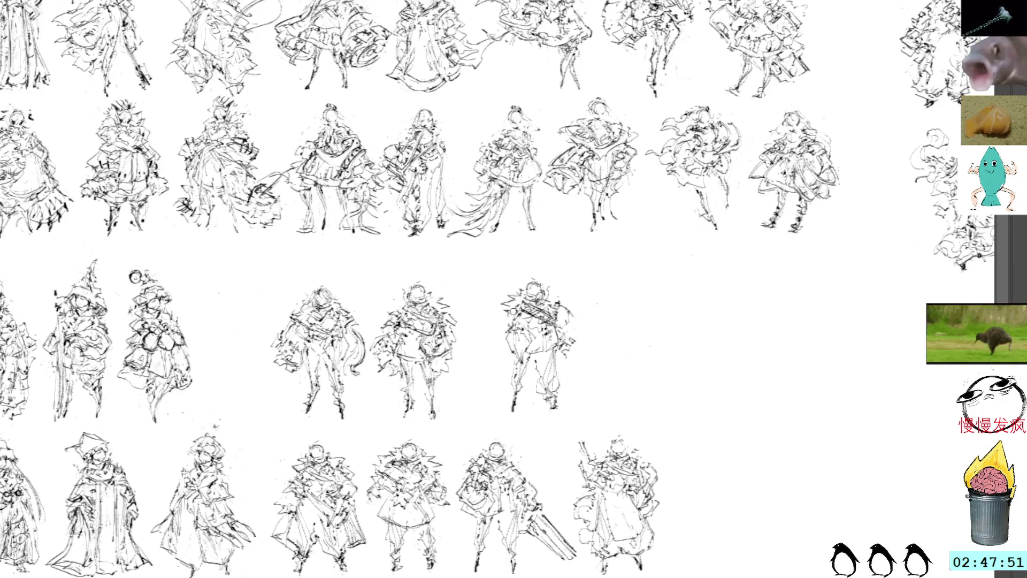
pyautogui.moveTo(521, 293); pyautogui.dragTo(496, 305)
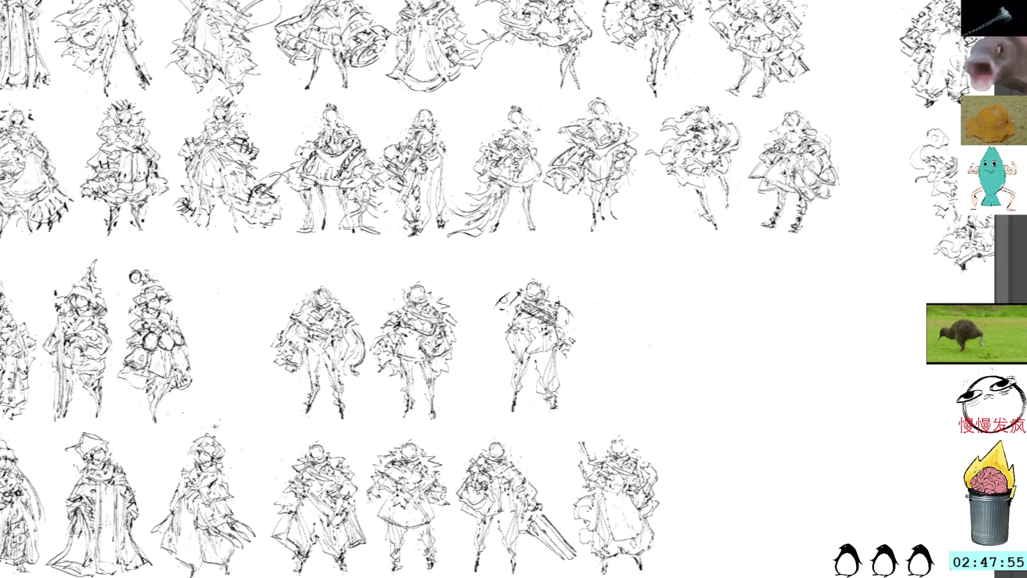
pyautogui.hotkey('ctrl', 'z')
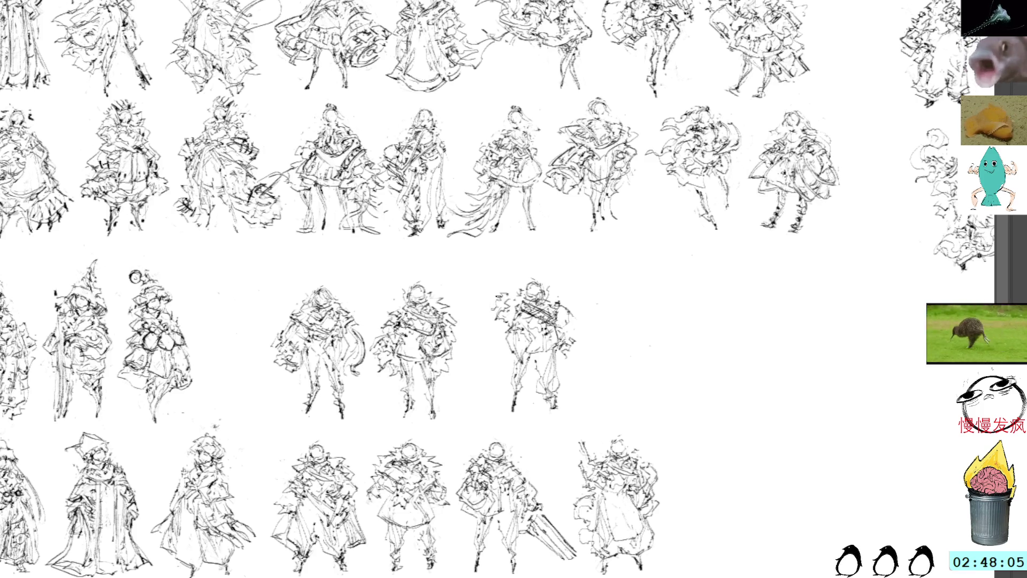
pyautogui.moveTo(487, 309)
pyautogui.mouseDown()
pyautogui.moveTo(480, 320)
pyautogui.moveTo(503, 320)
pyautogui.moveTo(515, 301)
pyautogui.moveTo(507, 324)
pyautogui.mouseUp()
pyautogui.moveTo(575, 323)
pyautogui.mouseDown()
pyautogui.moveTo(564, 337)
pyautogui.moveTo(582, 338)
pyautogui.moveTo(576, 327)
pyautogui.mouseUp()
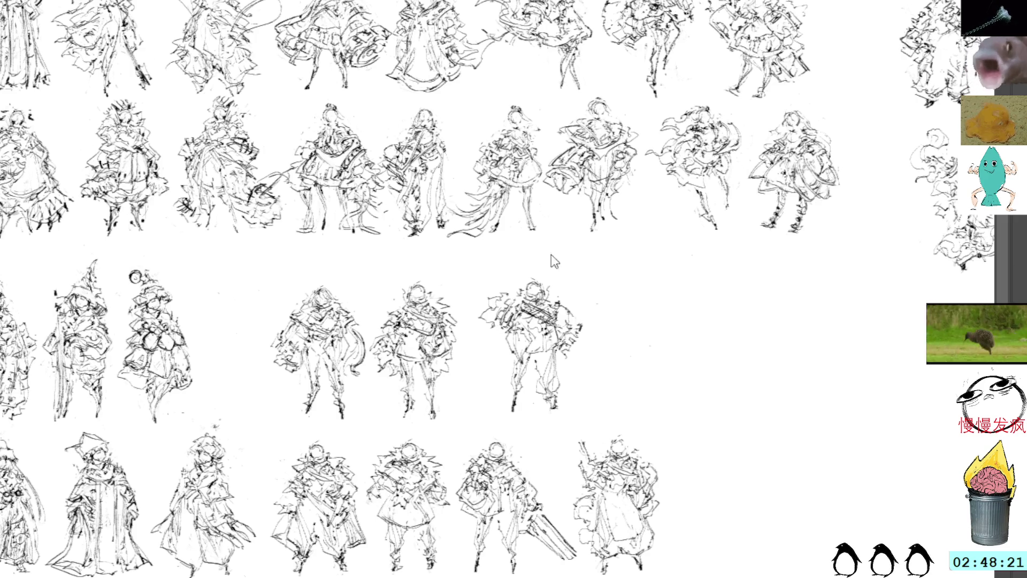
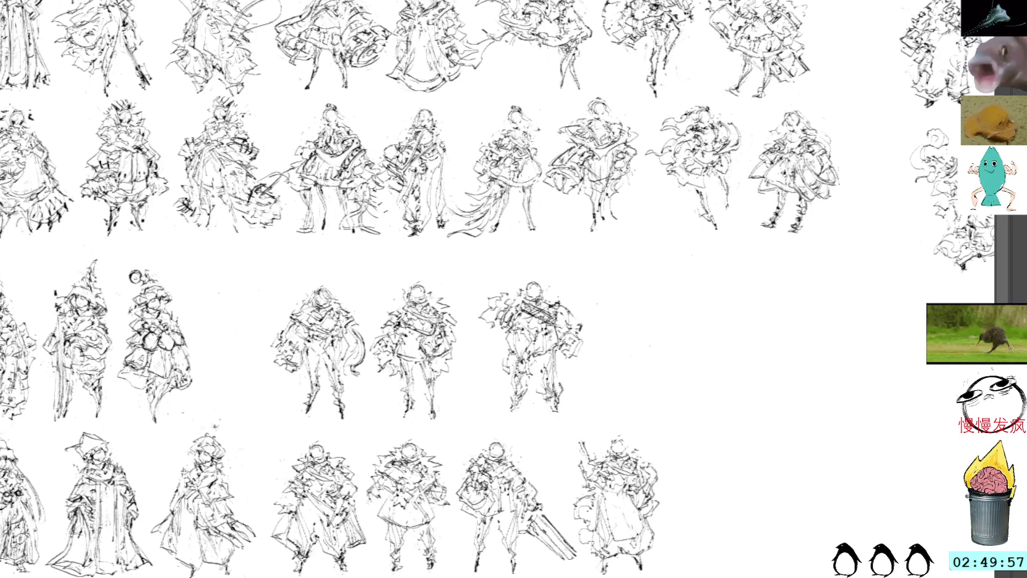
# Shift the third row-3 figure left toward its neighbours and enlarge it slightly by its top and corner
pyautogui.keyDown('ctrl'); pyautogui.click(524, 357); pyautogui.keyUp('ctrl')
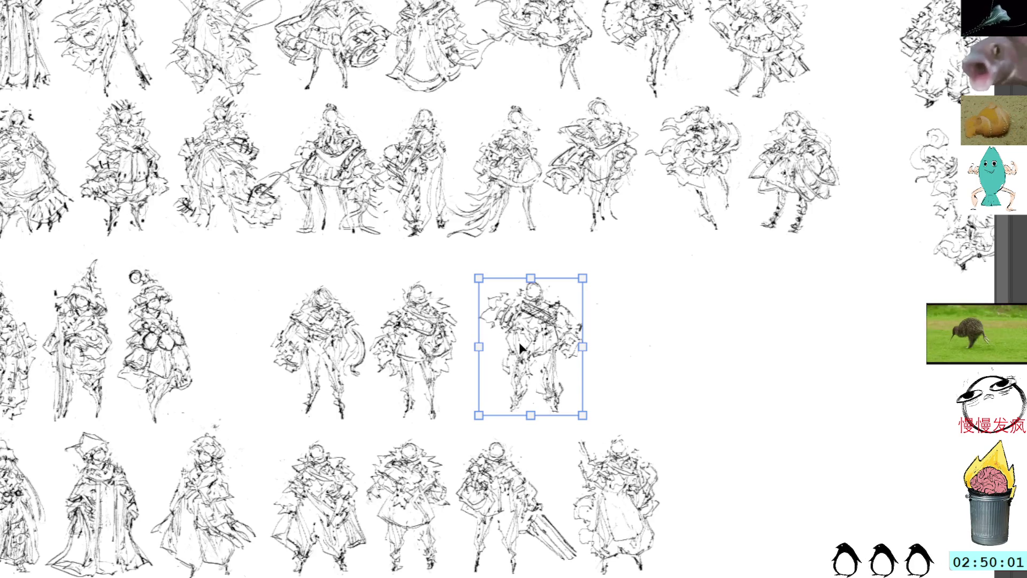
pyautogui.moveTo(520, 342)
pyautogui.mouseDown()
pyautogui.moveTo(506, 330)
pyautogui.moveTo(728, 497)
pyautogui.moveTo(553, 327)
pyautogui.moveTo(509, 333)
pyautogui.mouseUp()
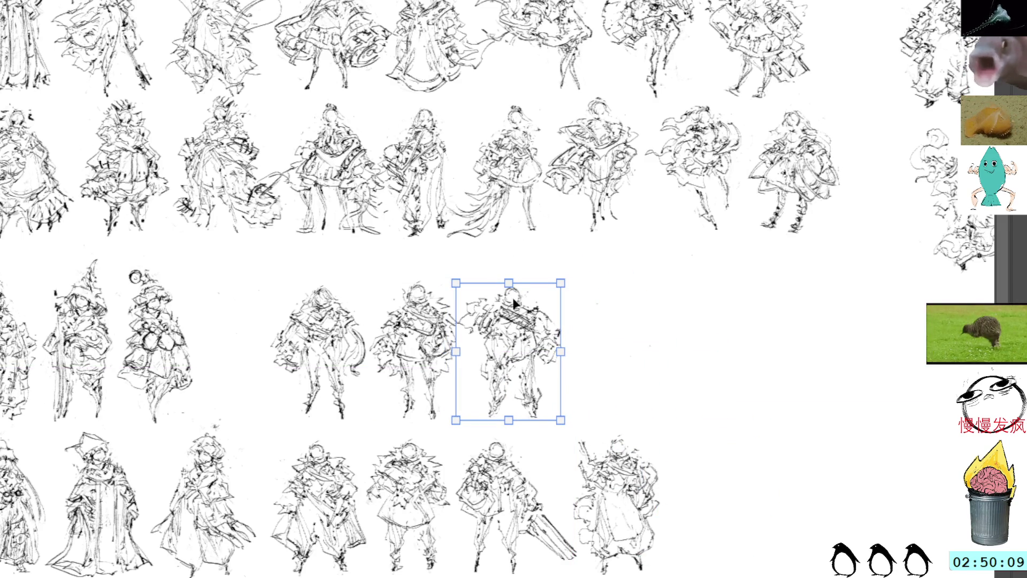
pyautogui.moveTo(509, 282); pyautogui.dragTo(509, 288)
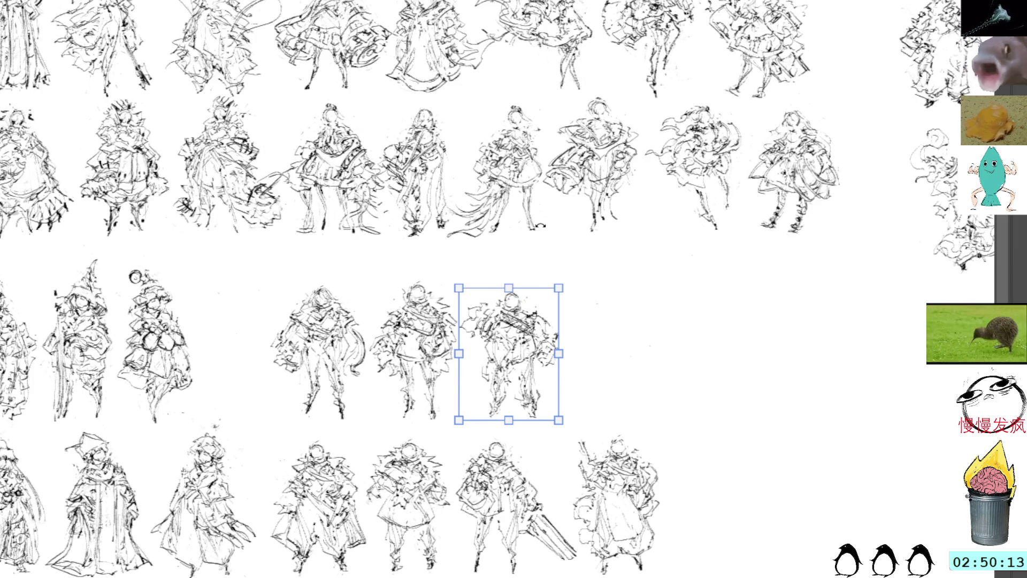
pyautogui.moveTo(558, 288); pyautogui.dragTo(561, 285)
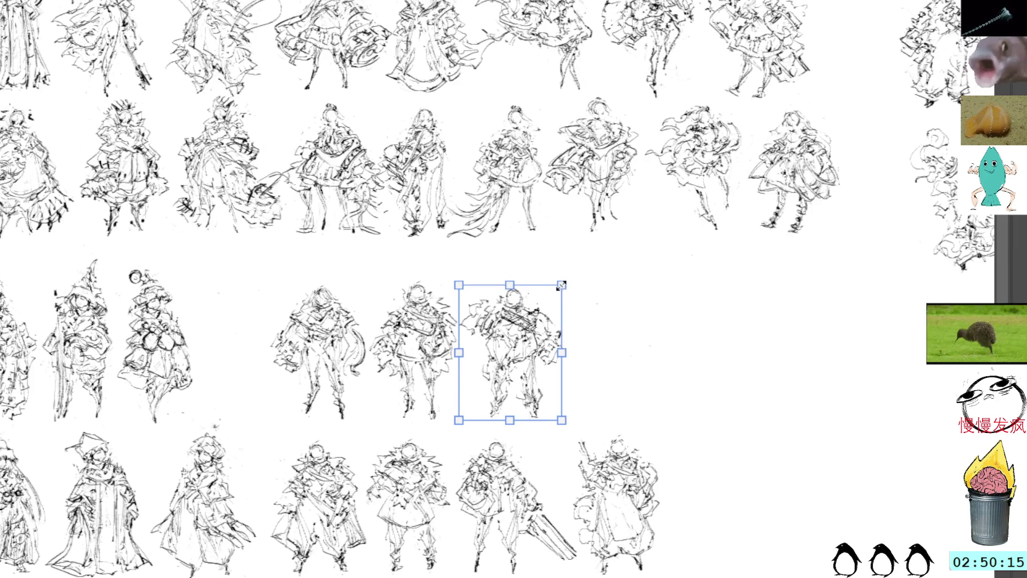
pyautogui.press('Return')
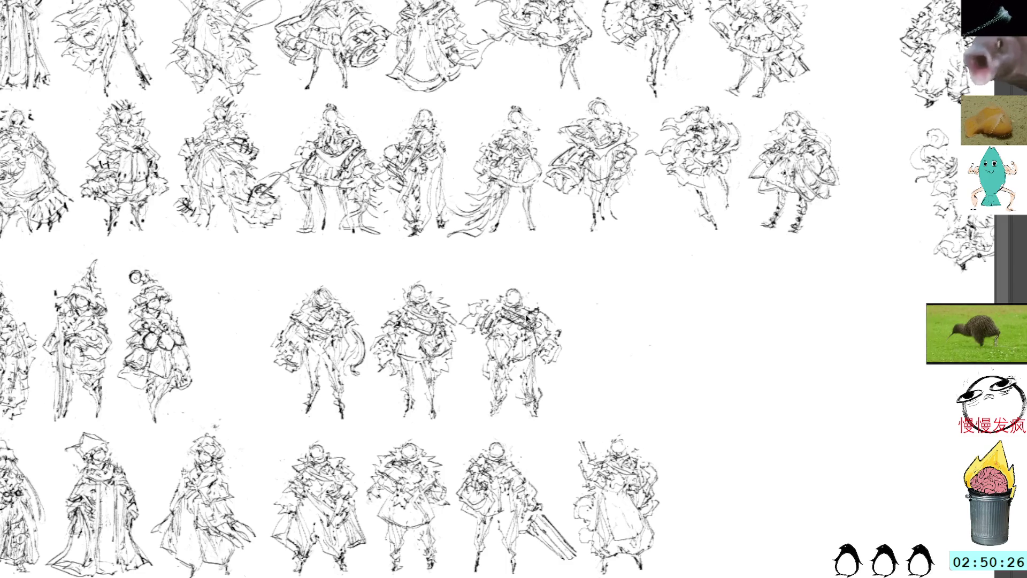
# Move the three middle third-row figures about 90 px to the left
pyautogui.moveTo(338, 267)
pyautogui.mouseDown()
pyautogui.moveTo(292, 427)
pyautogui.moveTo(439, 437)
pyautogui.moveTo(549, 431)
pyautogui.moveTo(535, 272)
pyautogui.mouseUp()
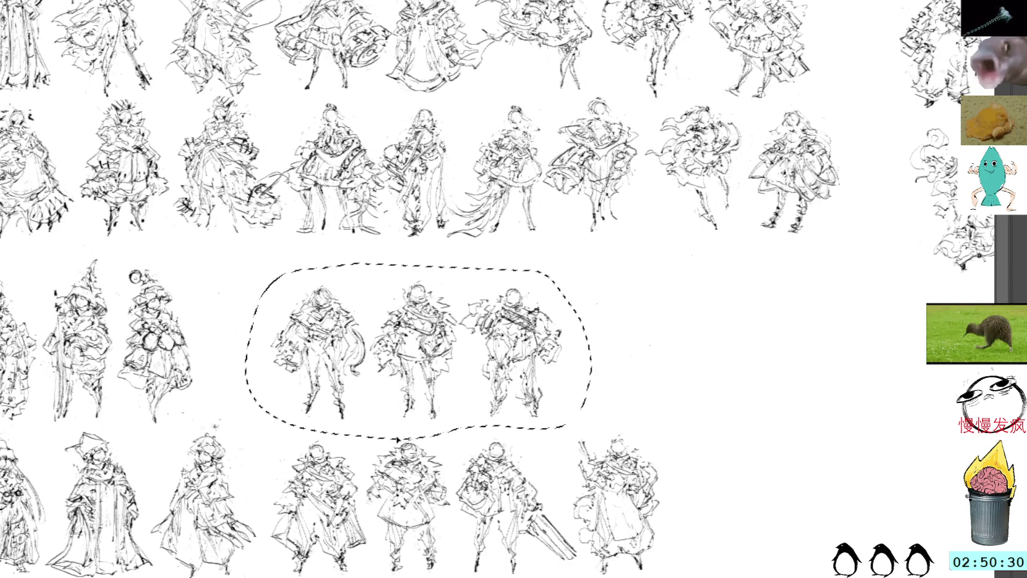
pyautogui.hotkey('ctrl', 't')
pyautogui.moveTo(508, 332)
pyautogui.mouseDown()
pyautogui.moveTo(476, 323)
pyautogui.moveTo(469, 333)
pyautogui.mouseUp()
pyautogui.press('Return')
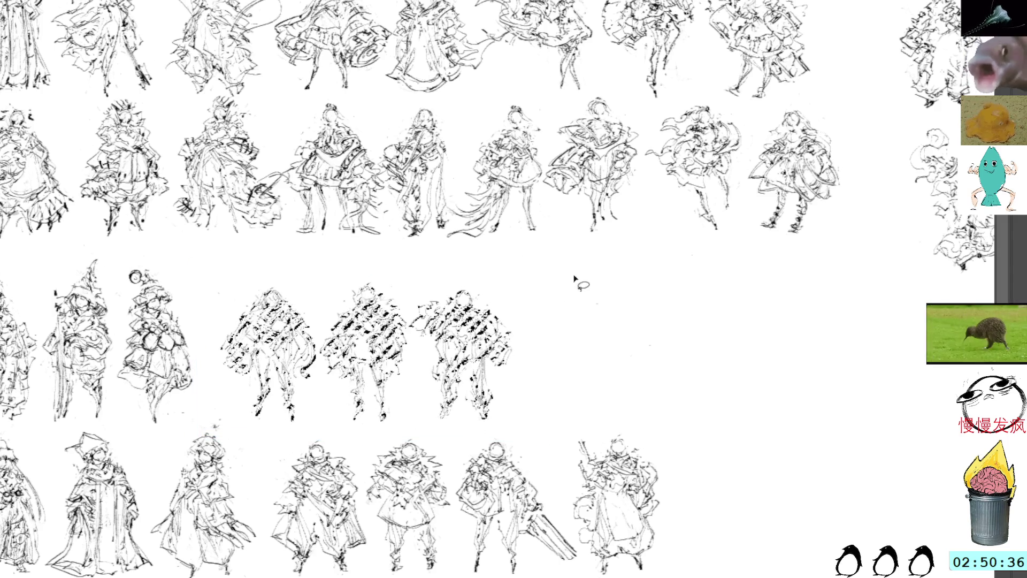
# Paste a copy of a figure sketch and place it to the right of the group
pyautogui.press('b')
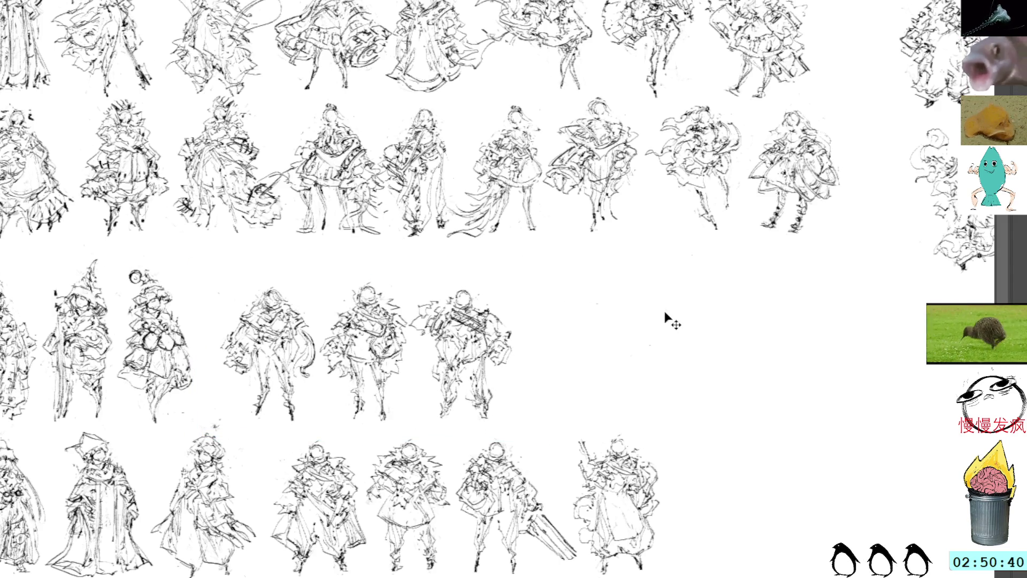
pyautogui.hotkey('ctrl', 'v')
pyautogui.hotkey('ctrl', 't')
pyautogui.moveTo(505, 272)
pyautogui.mouseDown()
pyautogui.moveTo(602, 326)
pyautogui.moveTo(595, 336)
pyautogui.mouseUp()
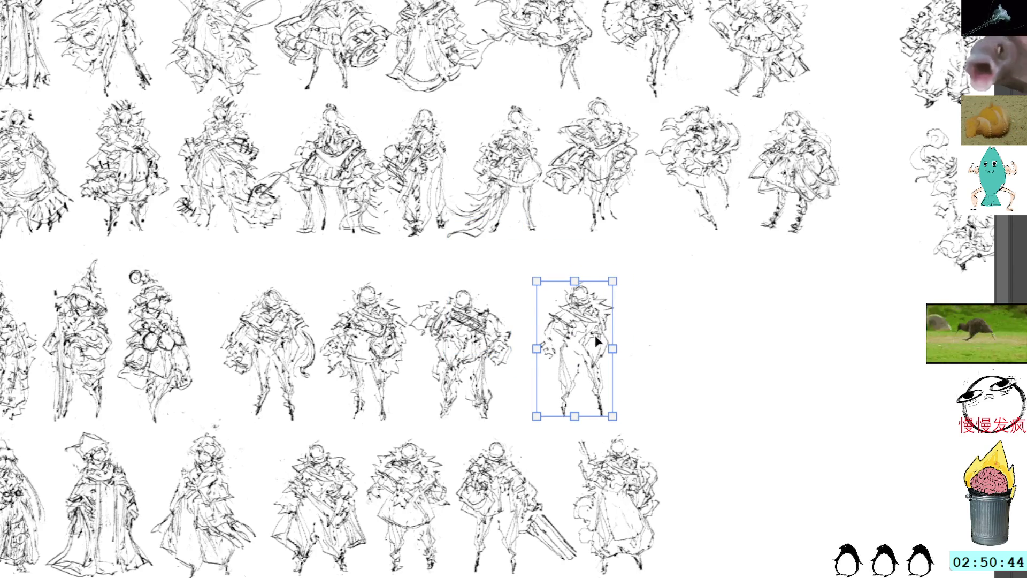
# Commit the pasted figure's position beside the three-sketch group
pyautogui.press('Return')
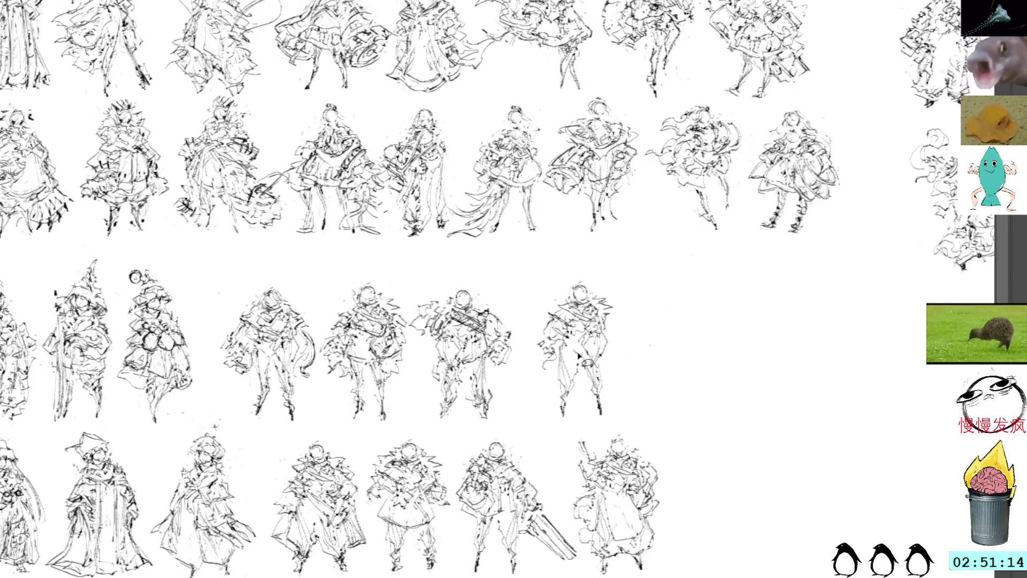
# Redraw the rightmost figure's leg strokes with pen and eraser, undoing the last stroke
pyautogui.moveTo(606, 414)
pyautogui.mouseDown()
pyautogui.moveTo(603, 394)
pyautogui.moveTo(568, 353)
pyautogui.moveTo(583, 411)
pyautogui.mouseUp()
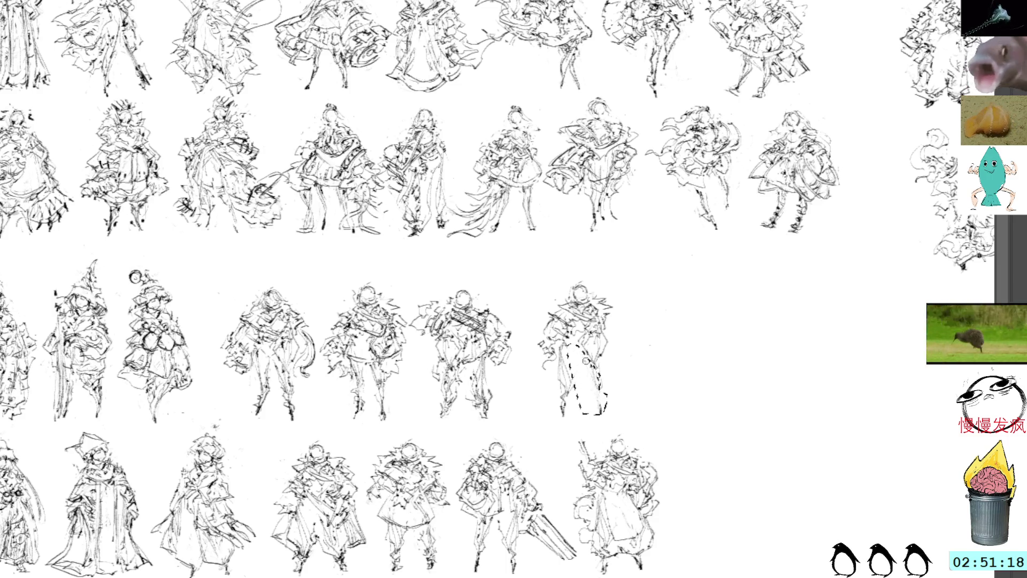
pyautogui.hotkey('ctrl', 'd')
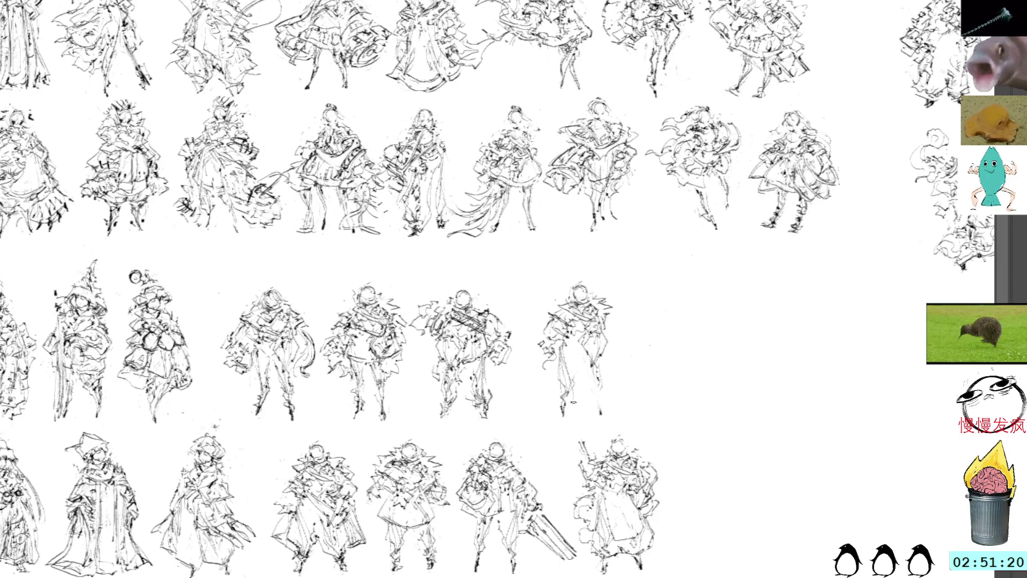
pyautogui.moveTo(568, 368); pyautogui.dragTo(573, 417)
pyautogui.moveTo(573, 375); pyautogui.dragTo(575, 413)
pyautogui.moveTo(575, 351)
pyautogui.mouseDown()
pyautogui.moveTo(588, 365)
pyautogui.moveTo(583, 414)
pyautogui.mouseUp()
pyautogui.moveTo(576, 348); pyautogui.dragTo(585, 401)
pyautogui.moveTo(583, 358)
pyautogui.mouseDown()
pyautogui.moveTo(597, 385)
pyautogui.moveTo(601, 375)
pyautogui.moveTo(556, 416)
pyautogui.moveTo(556, 406)
pyautogui.moveTo(569, 420)
pyautogui.mouseUp()
pyautogui.hotkey('ctrl', 'z')
pyautogui.hotkey('ctrl', 'z')
pyautogui.hotkey('ctrl', 'z')
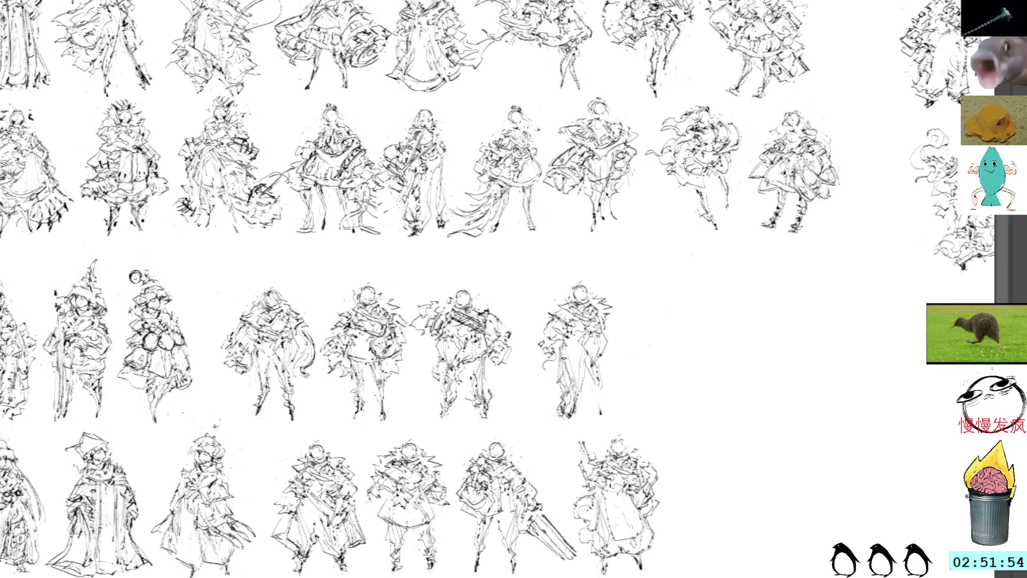
# Sketch strokes along the figure's left side, then undo the stray marks
pyautogui.moveTo(563, 345)
pyautogui.mouseDown()
pyautogui.moveTo(549, 326)
pyautogui.moveTo(534, 358)
pyautogui.moveTo(556, 369)
pyautogui.moveTo(543, 366)
pyautogui.moveTo(545, 351)
pyautogui.moveTo(531, 341)
pyautogui.moveTo(544, 354)
pyautogui.moveTo(531, 344)
pyautogui.moveTo(545, 352)
pyautogui.moveTo(538, 327)
pyautogui.mouseUp()
pyautogui.hotkey('ctrl', 'z')
pyautogui.hotkey('ctrl', 'z')
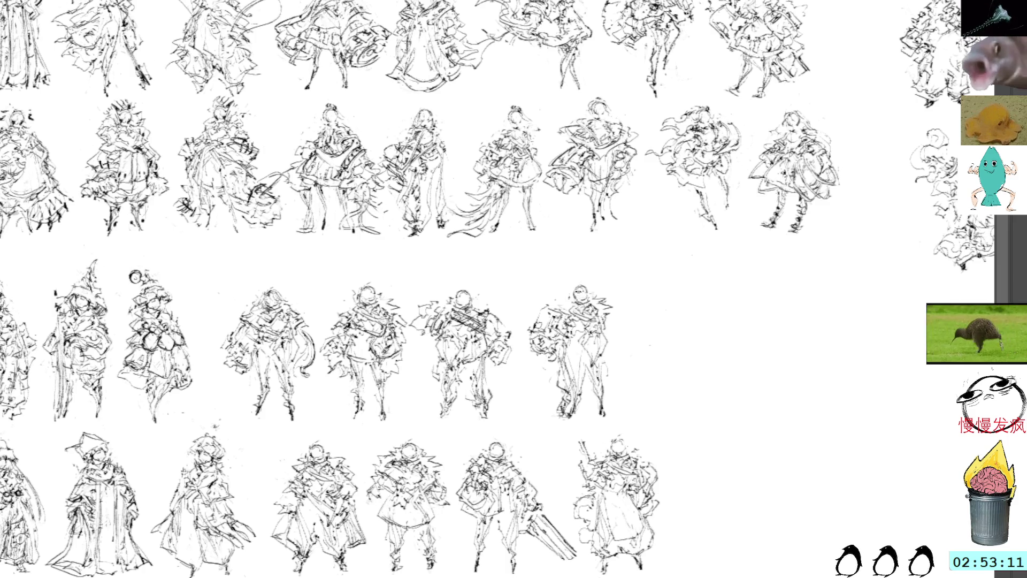
# Lasso the rightmost third-row figure and skew its top slightly rightward
pyautogui.press('v')
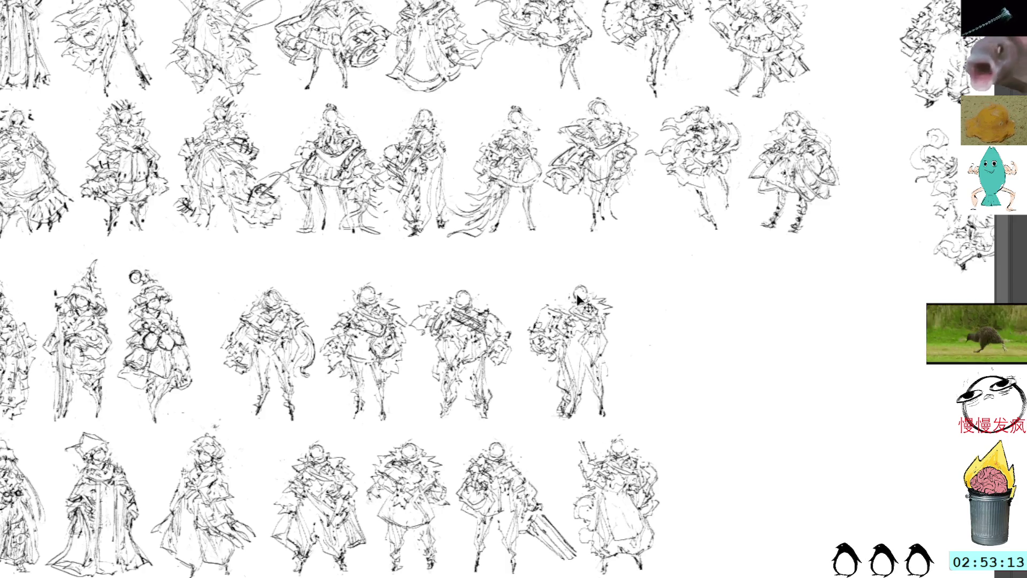
pyautogui.hotkey('ctrl', 't')
pyautogui.press('Return')
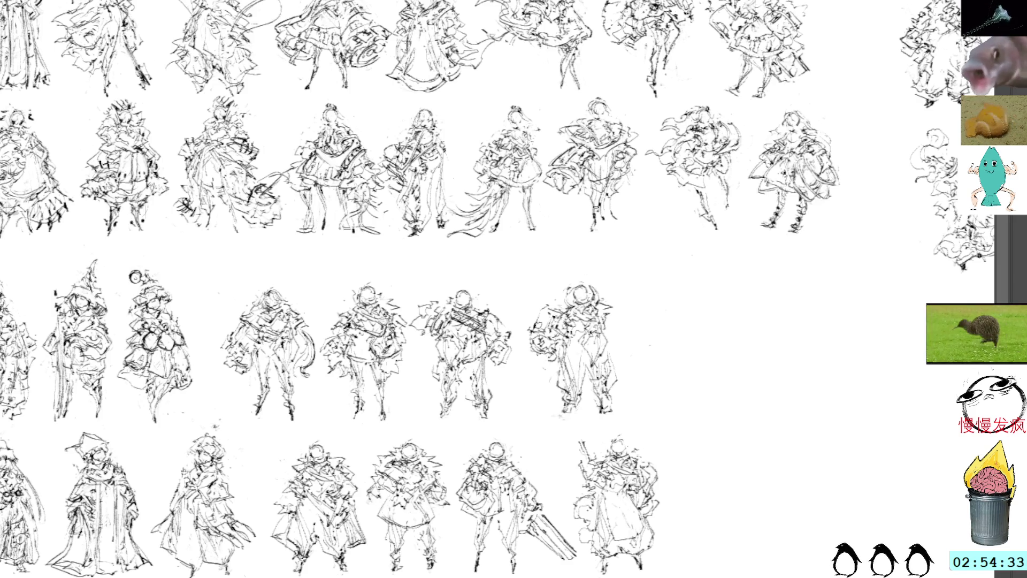
pyautogui.moveTo(580, 268)
pyautogui.mouseDown()
pyautogui.moveTo(550, 283)
pyautogui.moveTo(526, 365)
pyautogui.moveTo(655, 371)
pyautogui.moveTo(596, 248)
pyautogui.mouseUp()
pyautogui.hotkey('ctrl', 't')
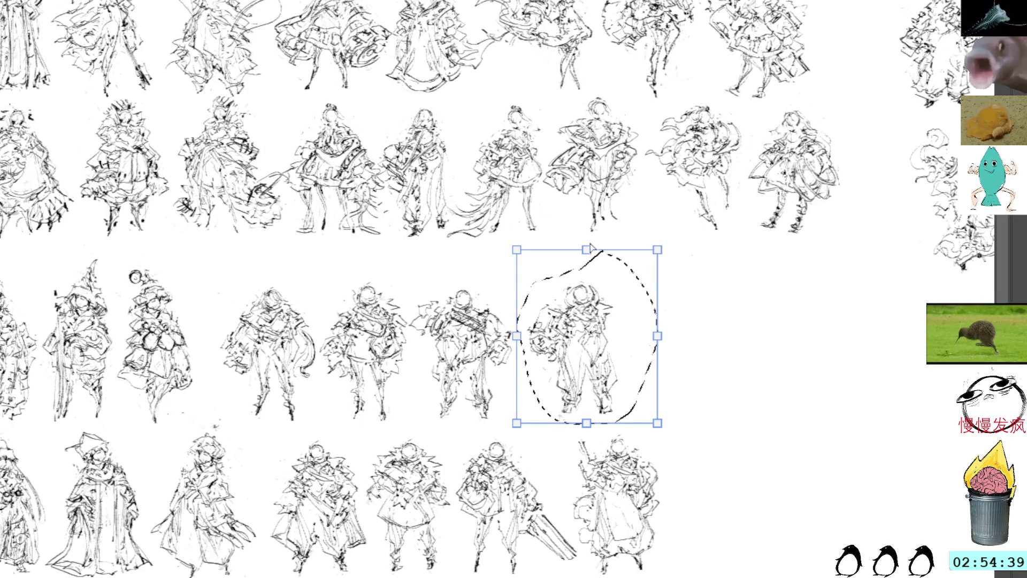
pyautogui.moveTo(588, 249)
pyautogui.mouseDown()
pyautogui.moveTo(605, 250)
pyautogui.moveTo(593, 255)
pyautogui.mouseUp()
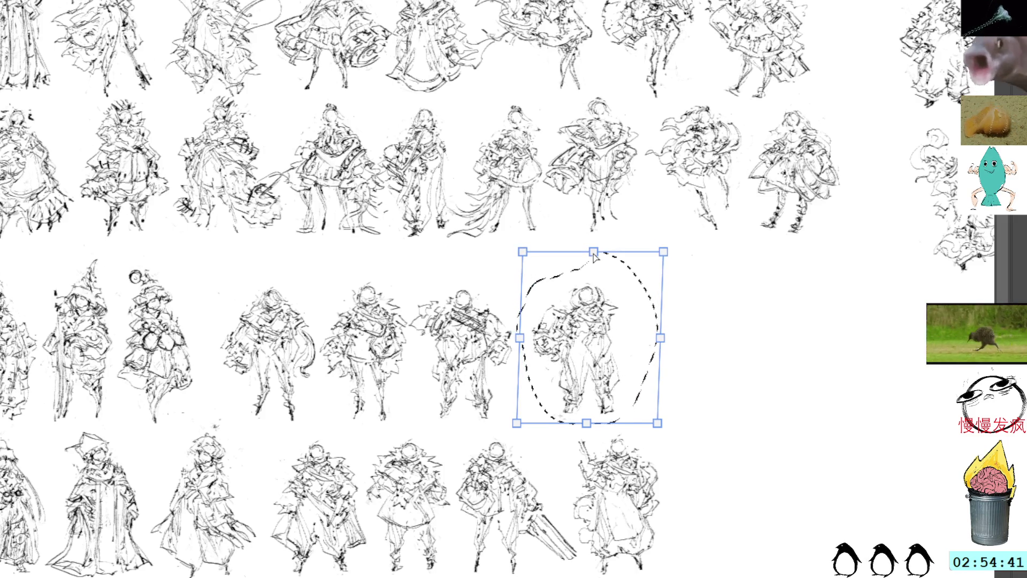
pyautogui.press('Return')
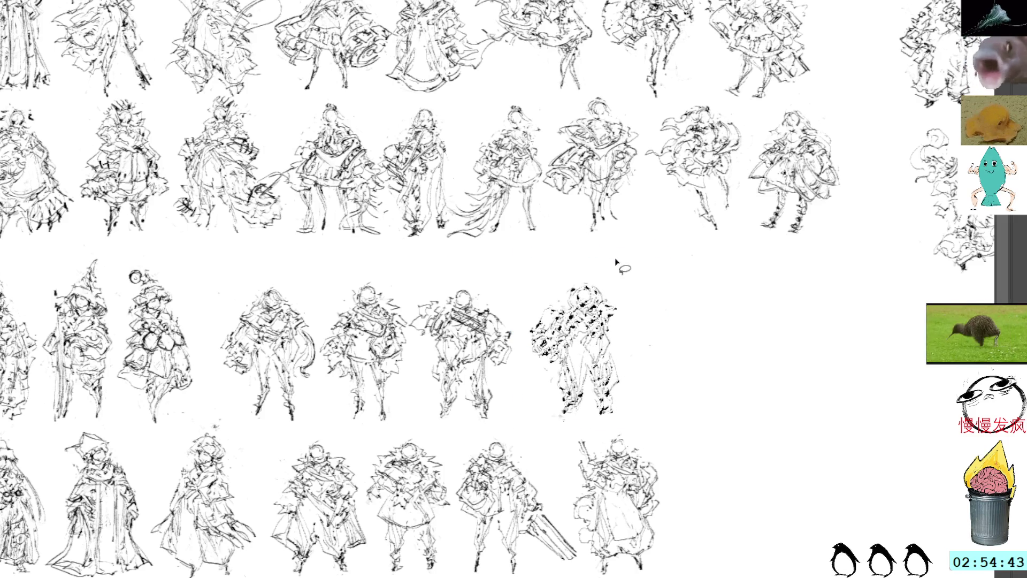
# Nudge the last third-row figure slightly left with the arrow key
pyautogui.press('b')
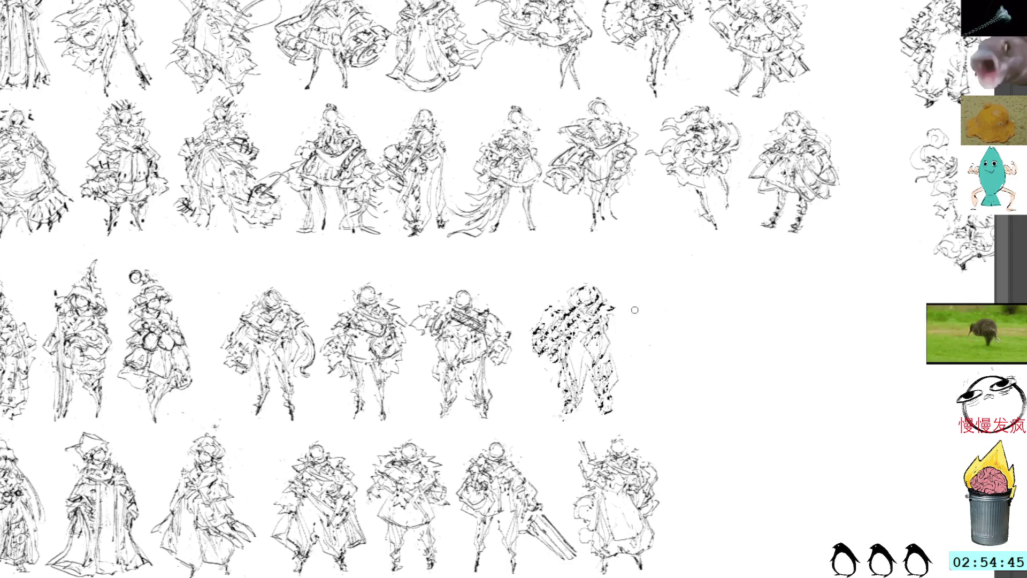
pyautogui.hotkey('ctrl', 't')
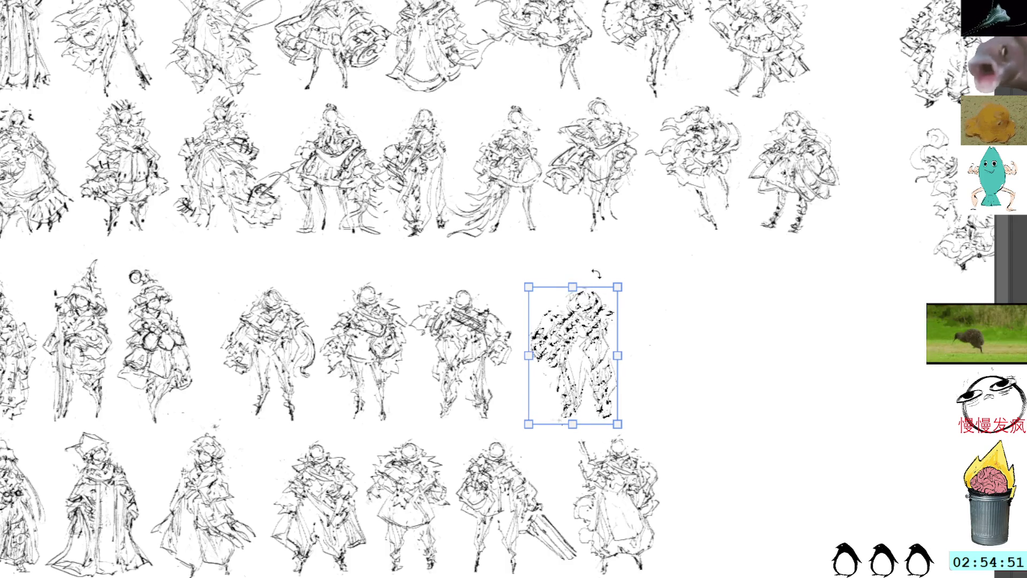
pyautogui.press('Left')
pyautogui.press('Left')
pyautogui.press('Left')
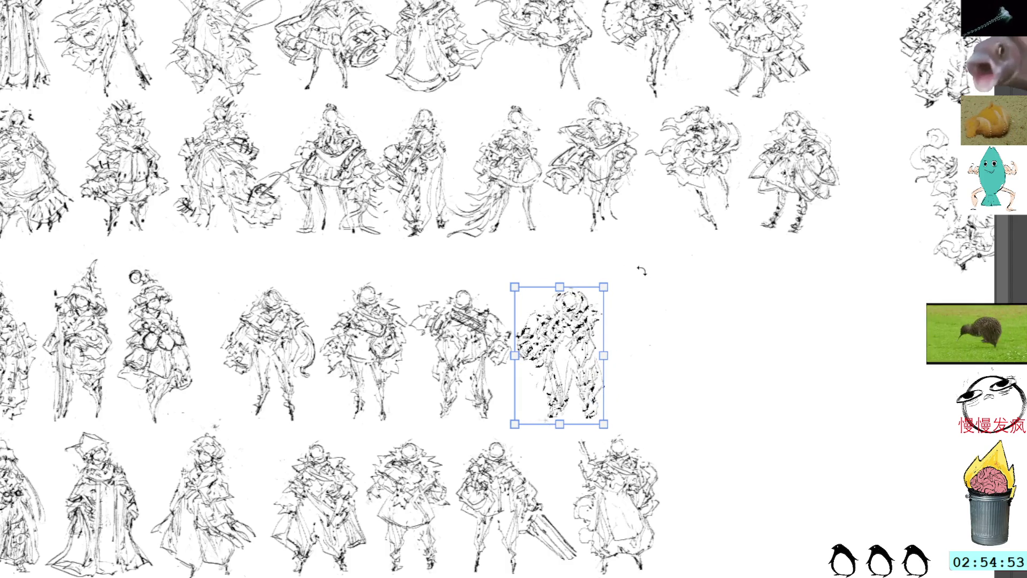
pyautogui.press('Return')
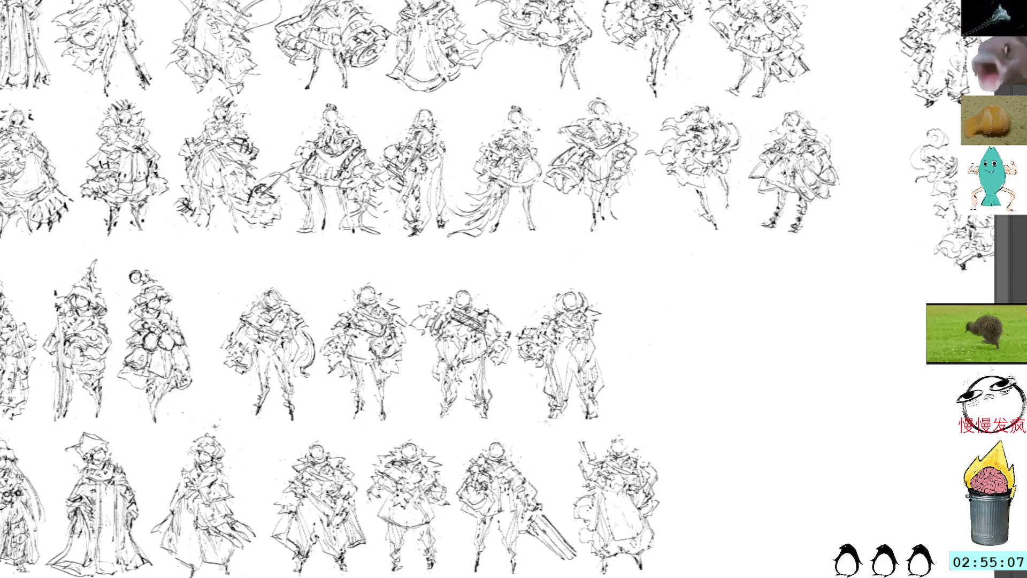
# Add a short stroke and a curved arc beside the last figure, then switch to the frilly-dress sketch
pyautogui.moveTo(602, 387); pyautogui.dragTo(618, 411)
pyautogui.moveTo(522, 321)
pyautogui.mouseDown()
pyautogui.moveTo(538, 370)
pyautogui.moveTo(556, 347)
pyautogui.moveTo(515, 320)
pyautogui.moveTo(604, 339)
pyautogui.mouseUp()
pyautogui.press('Return')
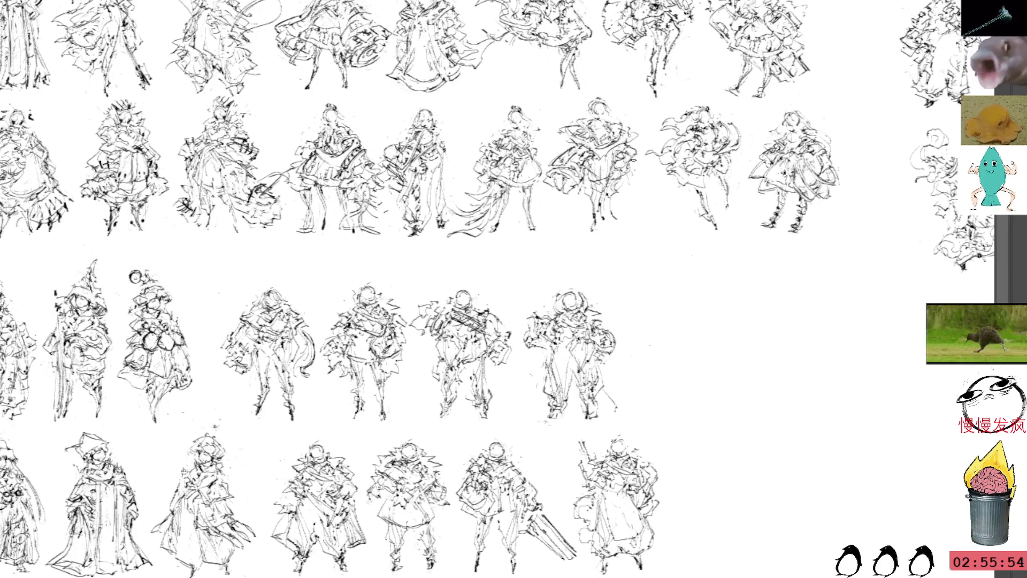
pyautogui.hotkey('alt', 'Tab')
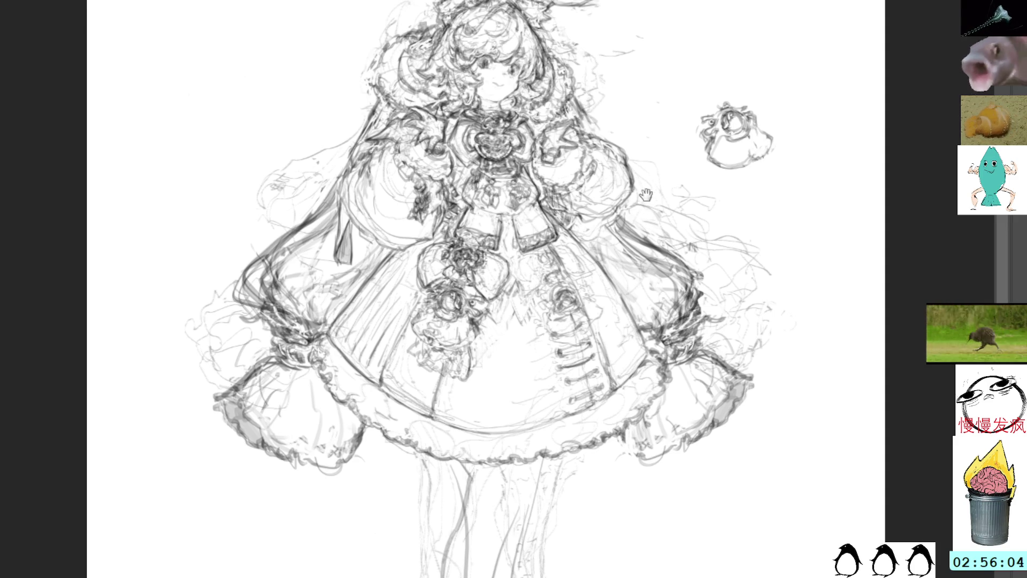
# Pan to the legs and draw pencil lines down the left and right legs
pyautogui.moveTo(645, 197); pyautogui.dragTo(671, 155)
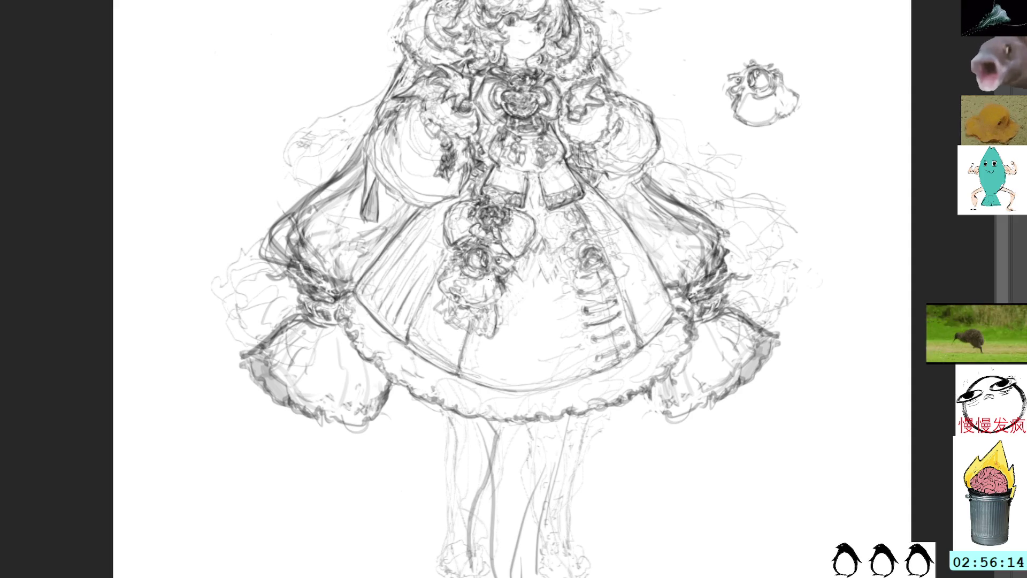
pyautogui.moveTo(480, 419); pyautogui.dragTo(497, 573)
pyautogui.moveTo(570, 418); pyautogui.dragTo(537, 565)
pyautogui.moveTo(549, 449); pyautogui.dragTo(512, 568)
# Delete a stray strip from the left leg and add a short vertical mark
pyautogui.hotkey('ctrl', 'd')
pyautogui.moveTo(494, 425)
pyautogui.mouseDown()
pyautogui.moveTo(502, 486)
pyautogui.moveTo(487, 454)
pyautogui.moveTo(496, 432)
pyautogui.mouseUp()
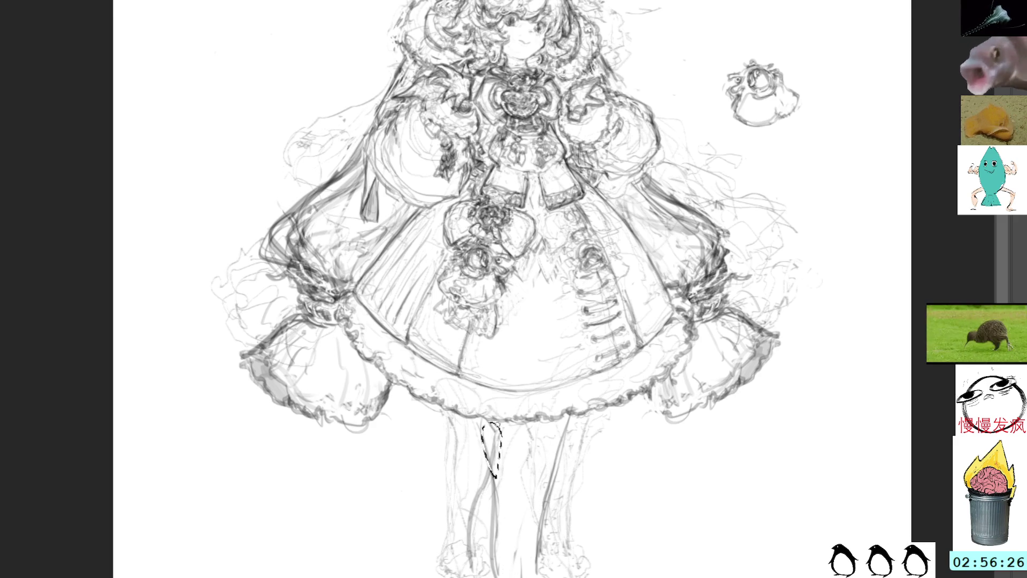
pyautogui.press('Delete')
pyautogui.hotkey('ctrl', 'd')
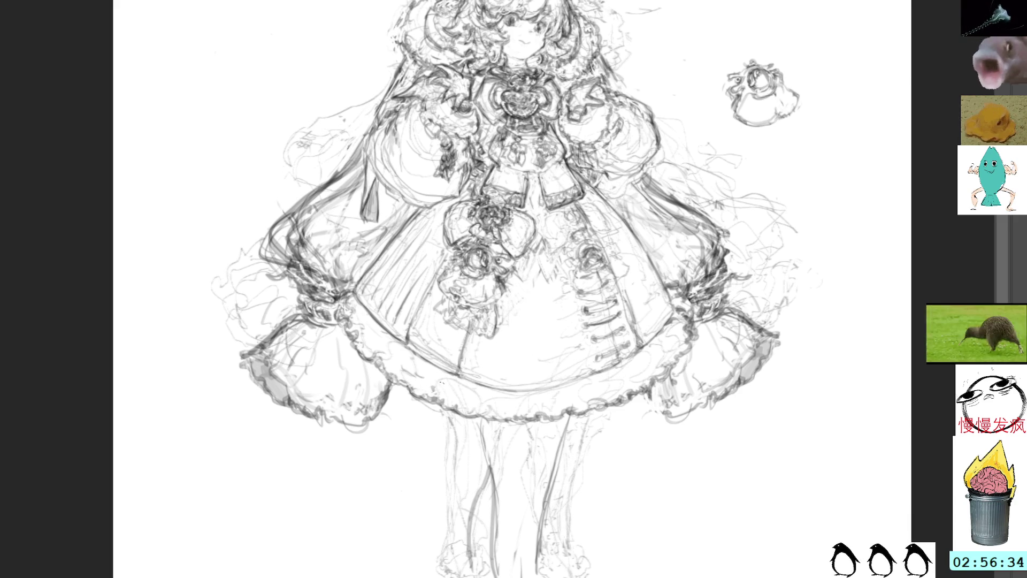
pyautogui.moveTo(478, 420); pyautogui.dragTo(479, 446)
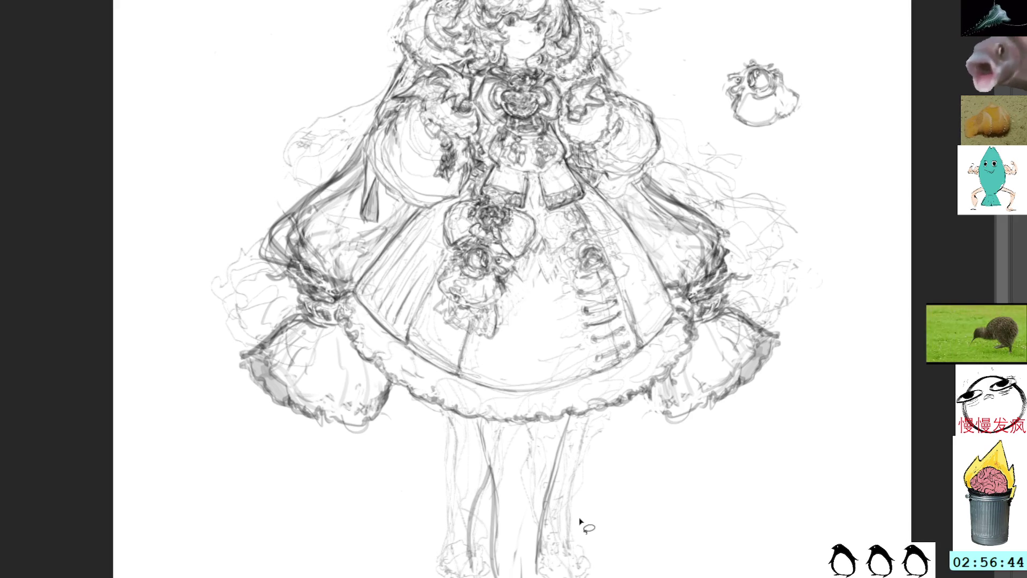
# Skew both selected legs toward the left
pyautogui.moveTo(594, 469)
pyautogui.mouseDown()
pyautogui.moveTo(613, 497)
pyautogui.moveTo(591, 522)
pyautogui.moveTo(582, 517)
pyautogui.mouseUp()
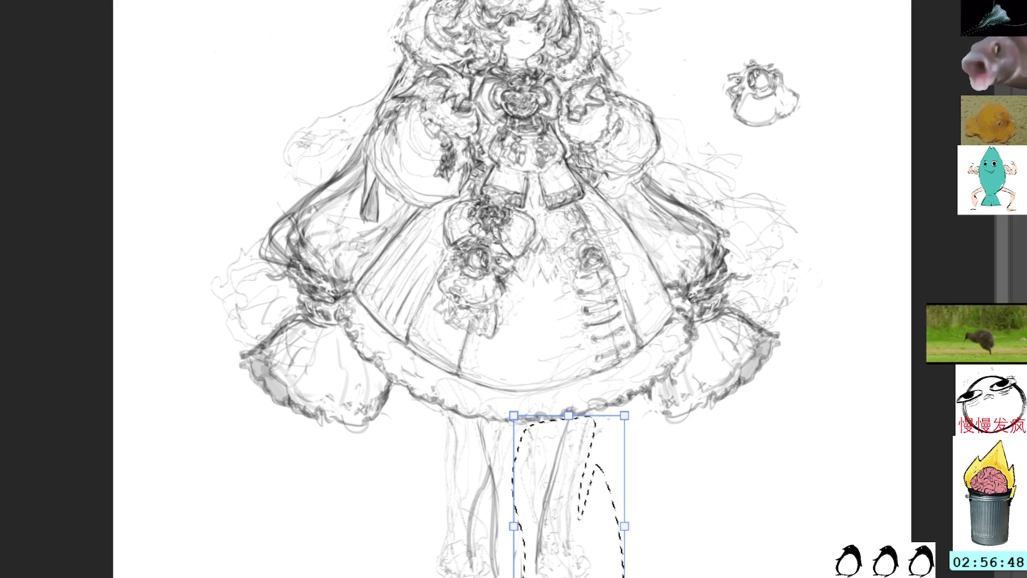
pyautogui.moveTo(568, 572); pyautogui.dragTo(541, 572)
pyautogui.moveTo(555, 417)
pyautogui.mouseDown()
pyautogui.moveTo(535, 416)
pyautogui.moveTo(559, 415)
pyautogui.mouseUp()
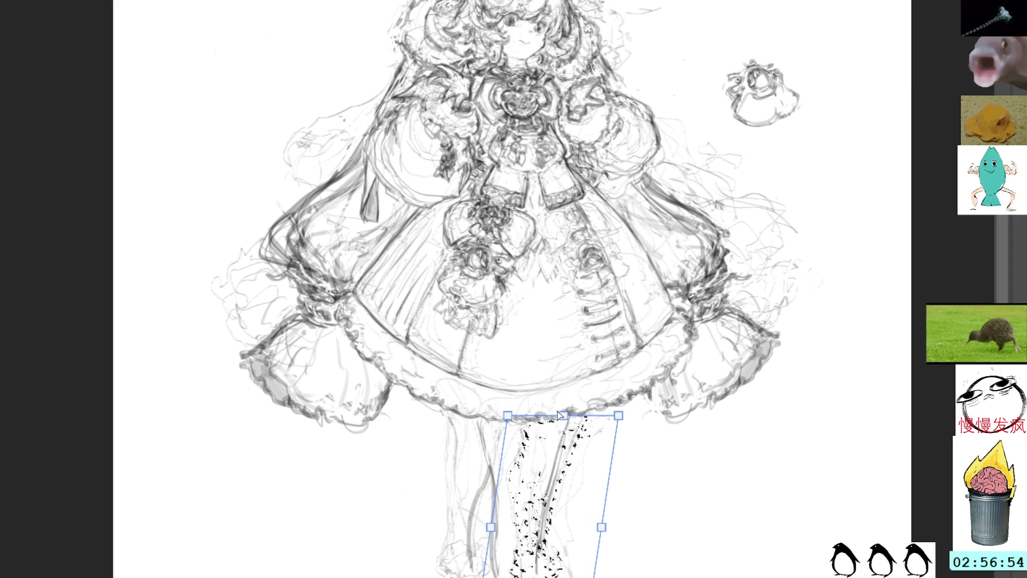
pyautogui.press('Return')
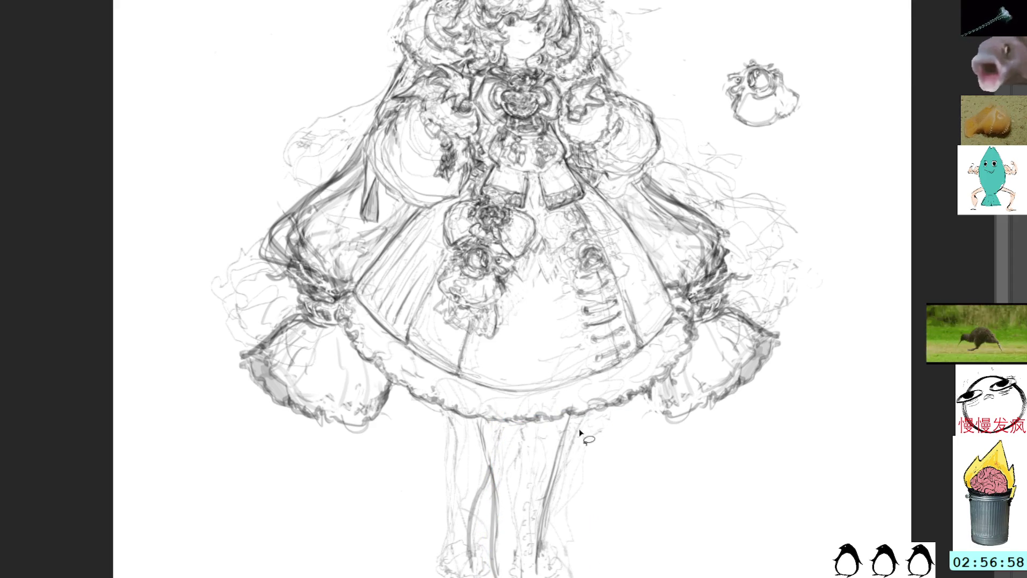
# Move the left leg a little to the right
pyautogui.moveTo(494, 535)
pyautogui.mouseDown()
pyautogui.moveTo(499, 471)
pyautogui.moveTo(468, 420)
pyautogui.moveTo(400, 575)
pyautogui.mouseUp()
pyautogui.hotkey('ctrl', 't')
pyautogui.moveTo(486, 496)
pyautogui.mouseDown()
pyautogui.moveTo(518, 485)
pyautogui.moveTo(515, 499)
pyautogui.mouseUp()
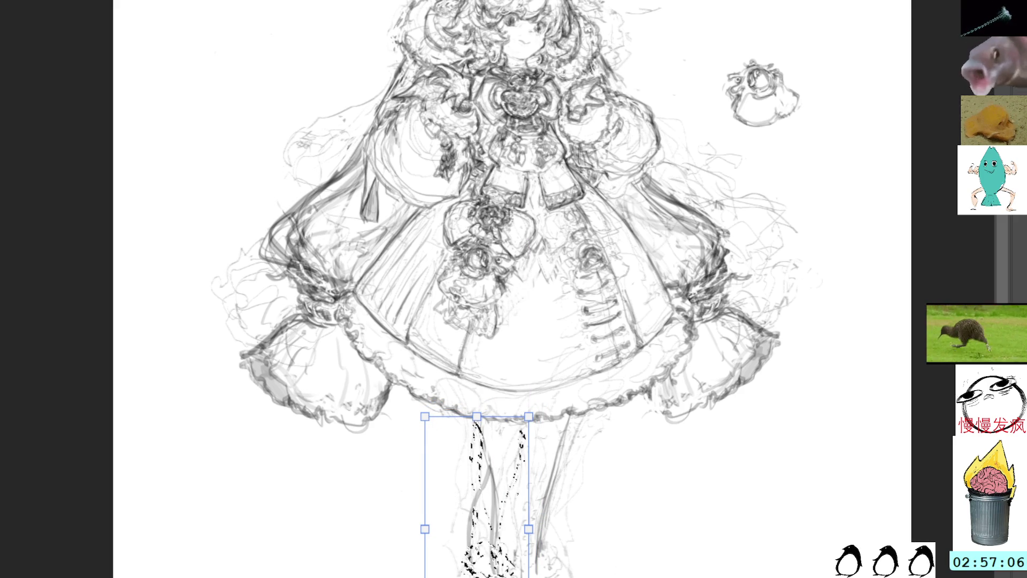
pyautogui.press('Return')
pyautogui.hotkey('ctrl', 'd')
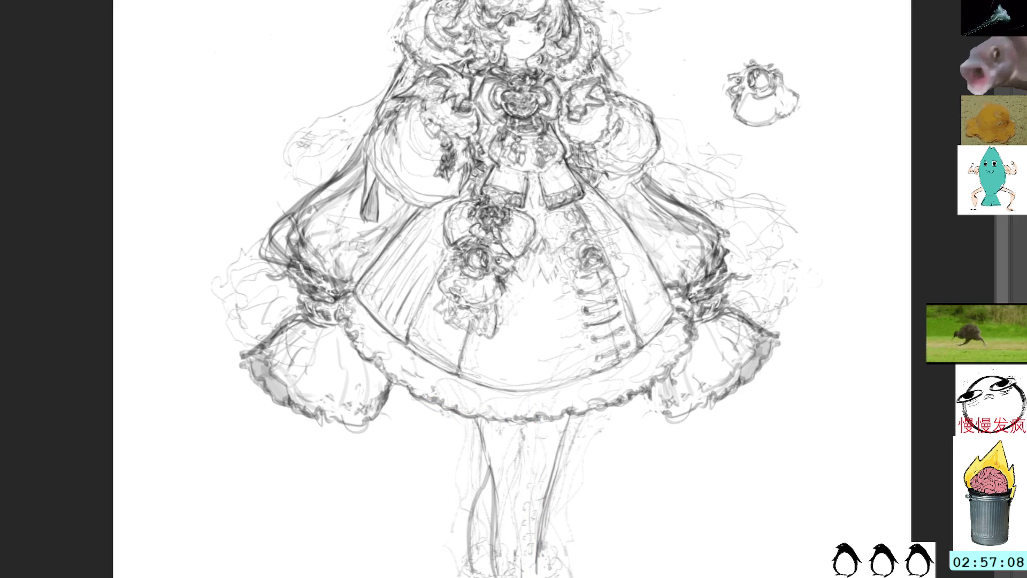
# Draw a new outline stroke down the right leg
pyautogui.moveTo(480, 468)
pyautogui.mouseDown()
pyautogui.moveTo(443, 500)
pyautogui.moveTo(483, 468)
pyautogui.mouseUp()
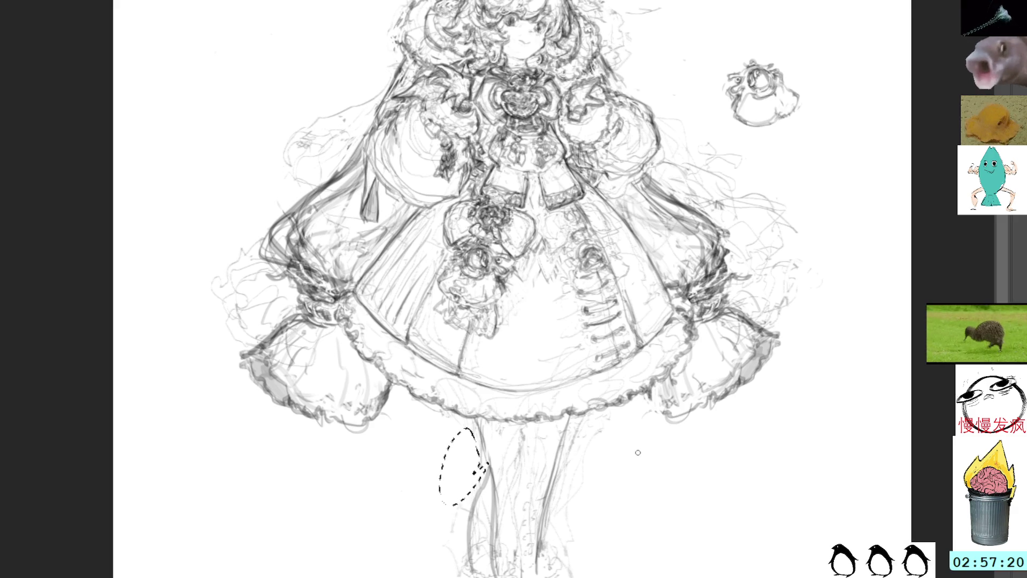
pyautogui.hotkey('ctrl', 'd')
pyautogui.moveTo(611, 418)
pyautogui.mouseDown()
pyautogui.moveTo(556, 527)
pyautogui.moveTo(566, 575)
pyautogui.moveTo(630, 535)
pyautogui.mouseUp()
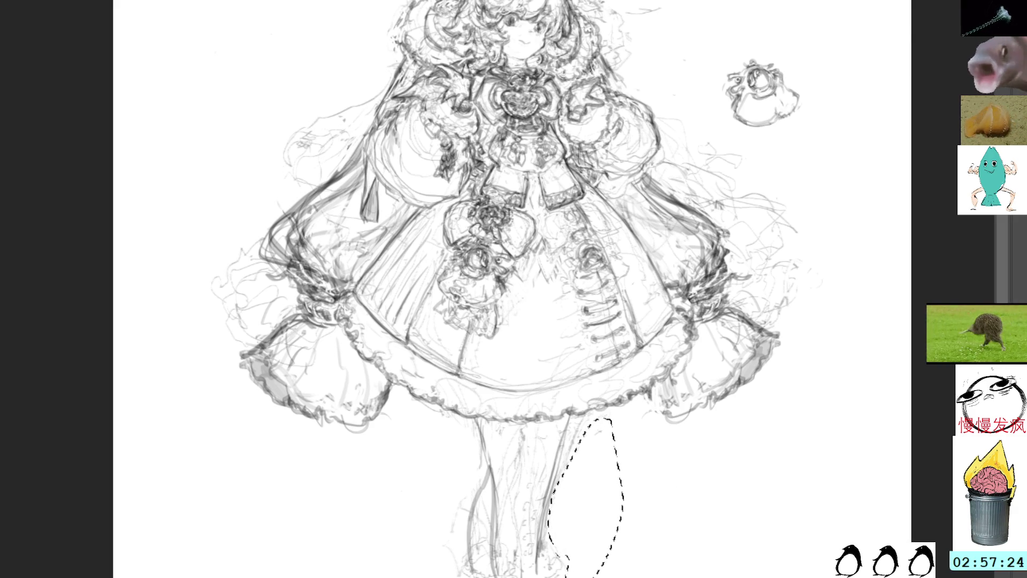
pyautogui.hotkey('ctrl', 'd')
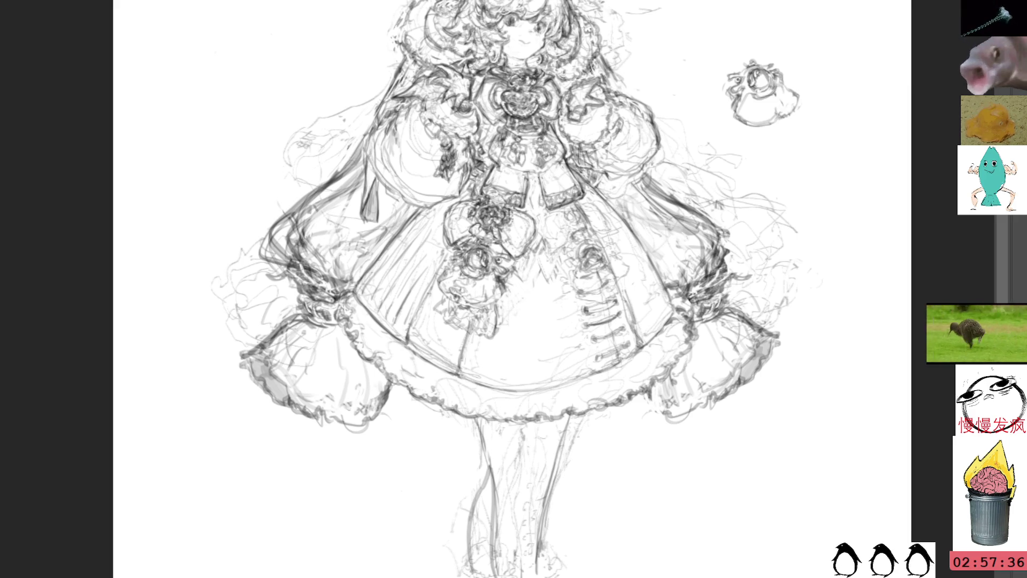
# Toggle the top sketch layer to compare, then lasso and deselect the left leg
pyautogui.hotkey('ctrl', ',')
pyautogui.hotkey('ctrl', ',')
pyautogui.hotkey('ctrl', ',')
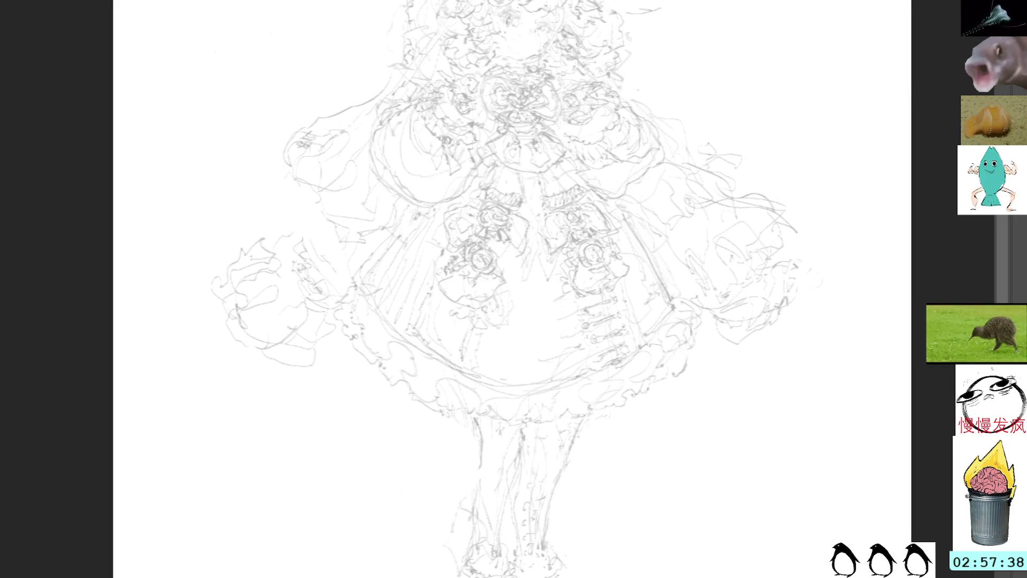
pyautogui.hotkey('ctrl', ',')
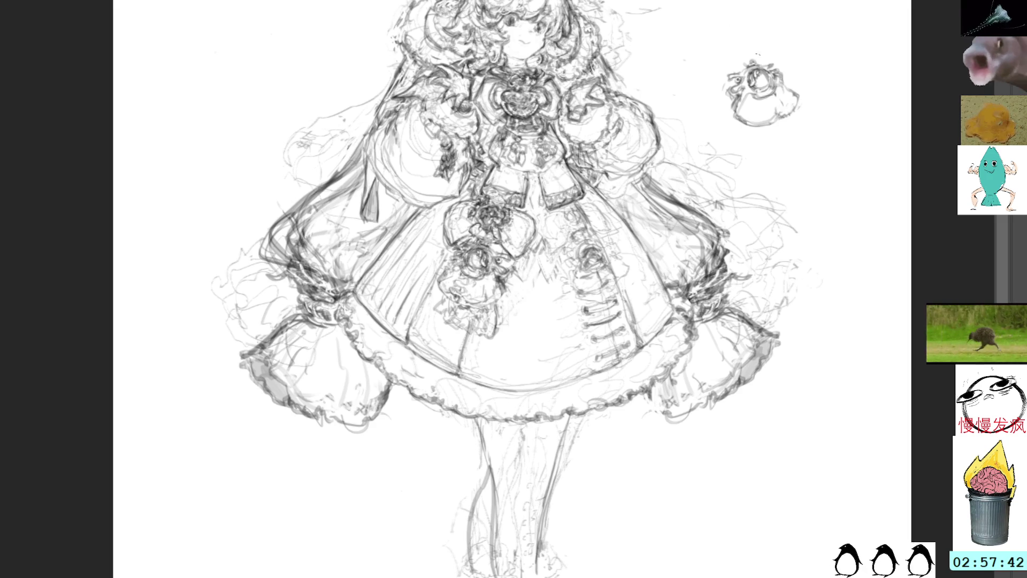
pyautogui.moveTo(484, 484)
pyautogui.mouseDown()
pyautogui.moveTo(500, 471)
pyautogui.moveTo(511, 535)
pyautogui.moveTo(481, 513)
pyautogui.mouseUp()
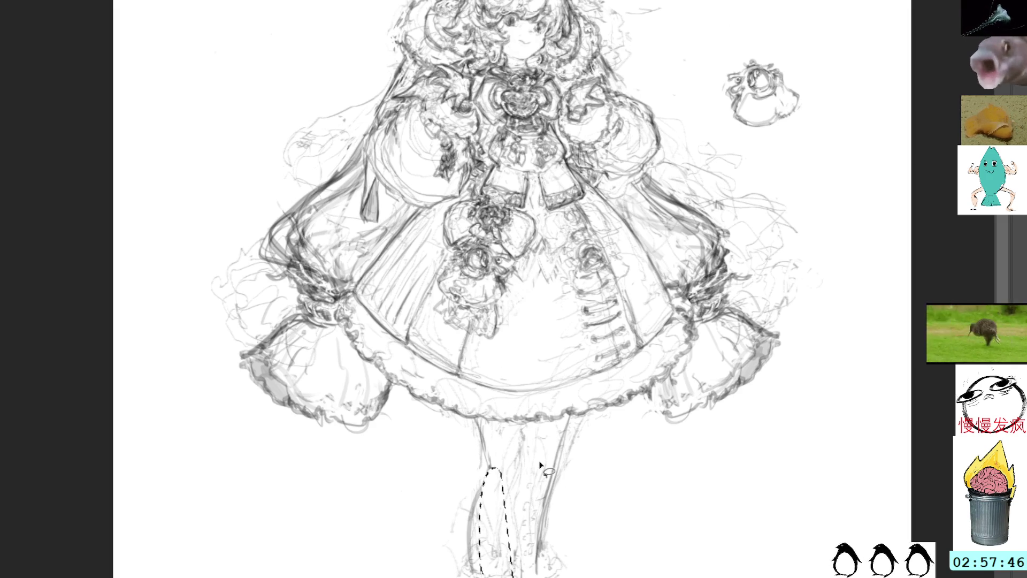
pyautogui.hotkey('ctrl', 'd')
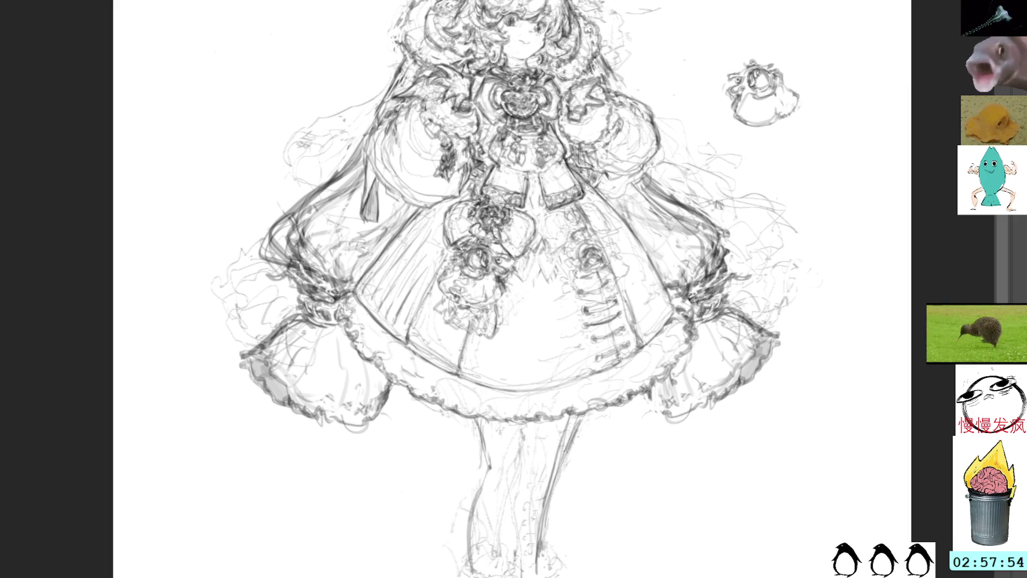
# Darken the right leg contour below the skirt with repeated pencil strokes
pyautogui.moveTo(581, 417); pyautogui.dragTo(538, 572)
pyautogui.moveTo(555, 472)
pyautogui.mouseDown()
pyautogui.moveTo(536, 556)
pyautogui.moveTo(541, 506)
pyautogui.mouseUp()
pyautogui.moveTo(546, 503); pyautogui.dragTo(539, 526)
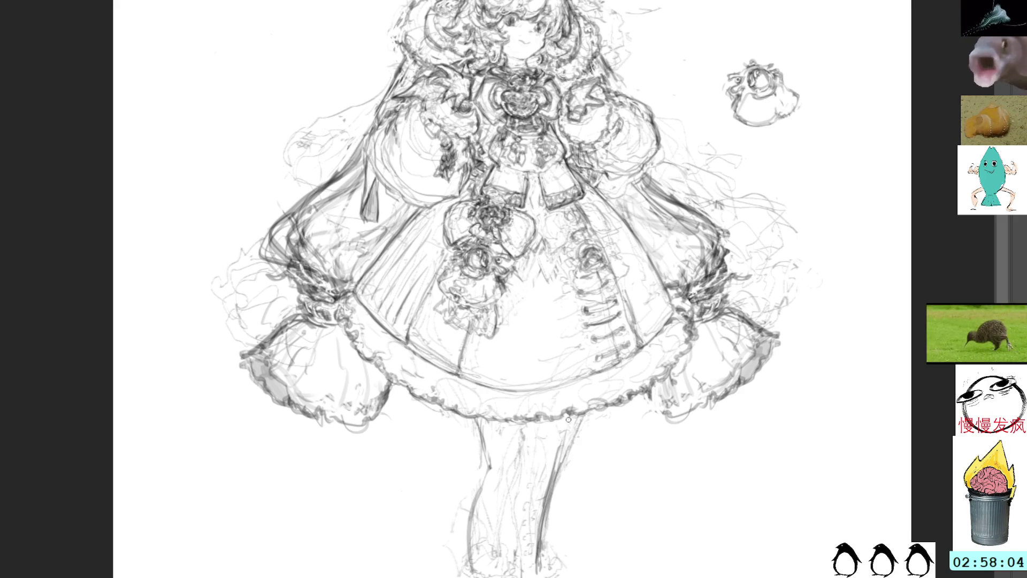
pyautogui.moveTo(577, 419); pyautogui.dragTo(542, 534)
pyautogui.moveTo(557, 489); pyautogui.dragTo(539, 546)
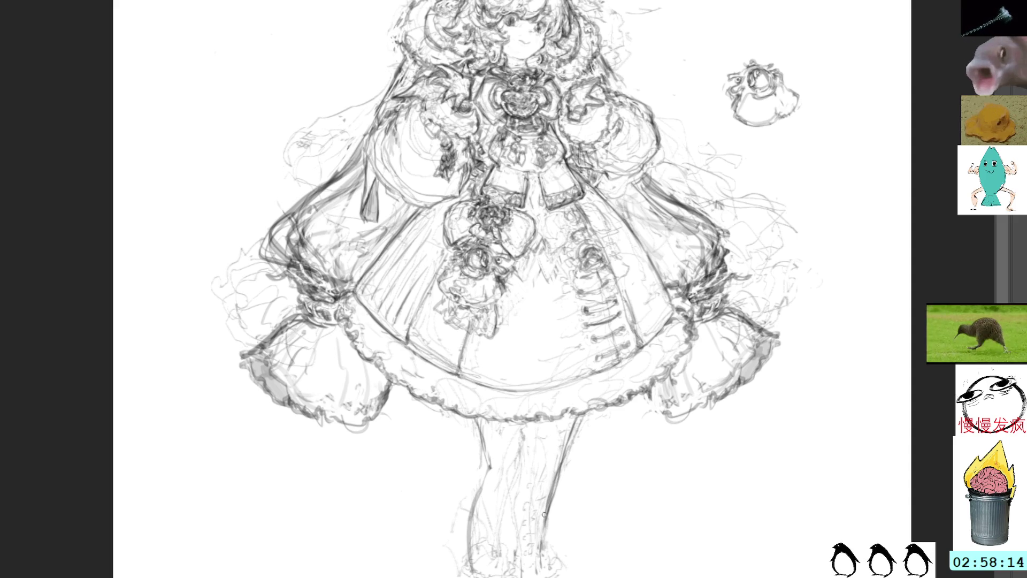
pyautogui.moveTo(549, 515); pyautogui.dragTo(542, 557)
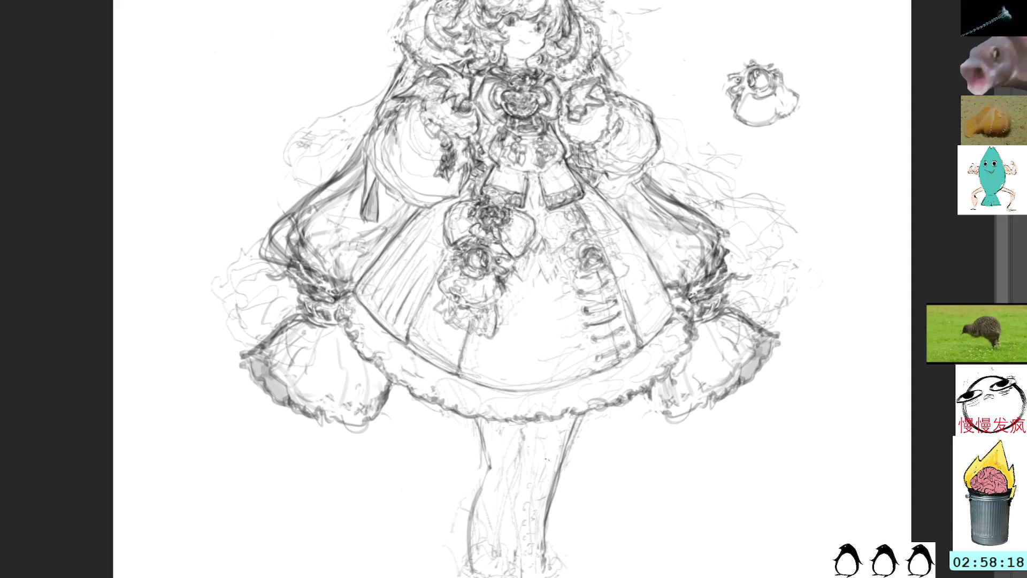
pyautogui.moveTo(572, 485); pyautogui.dragTo(534, 476)
# Strengthen the left leg's outline with repeated darker pencil strokes
pyautogui.moveTo(438, 418); pyautogui.dragTo(427, 479)
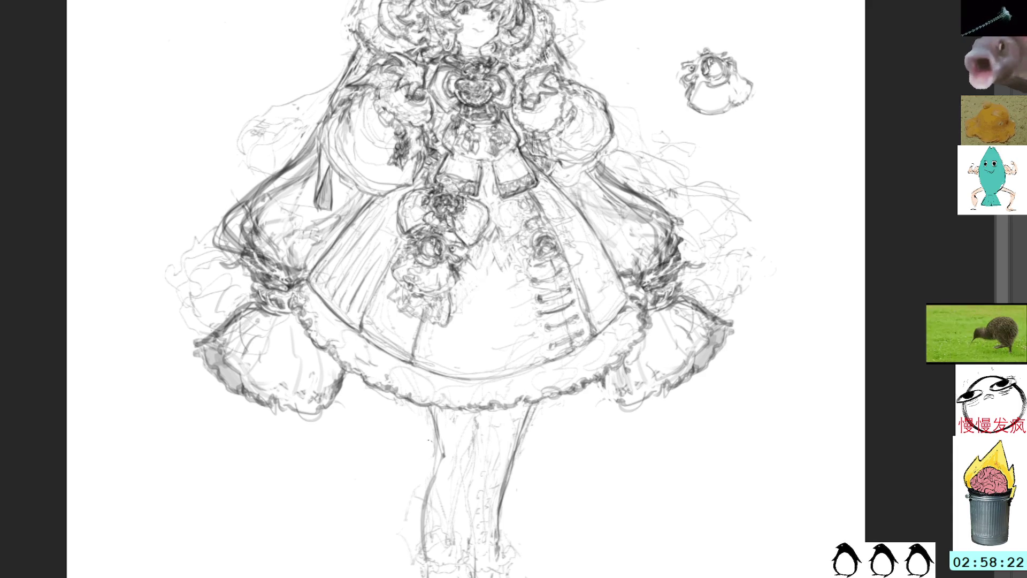
pyautogui.moveTo(428, 424); pyautogui.dragTo(428, 461)
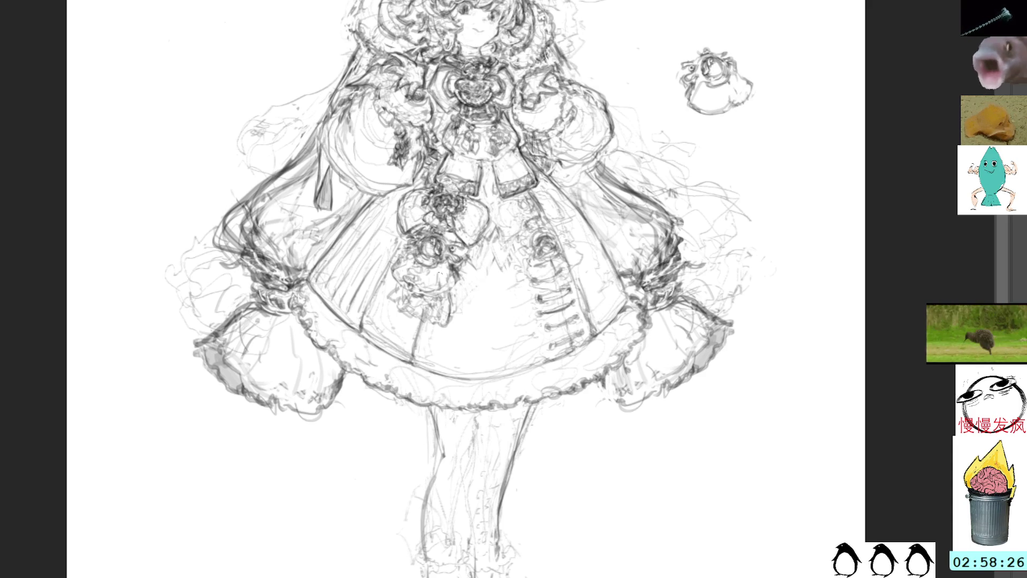
pyautogui.moveTo(434, 411); pyautogui.dragTo(434, 508)
pyautogui.moveTo(434, 414)
pyautogui.mouseDown()
pyautogui.moveTo(431, 429)
pyautogui.moveTo(442, 428)
pyautogui.mouseUp()
pyautogui.hotkey('ctrl', 'd')
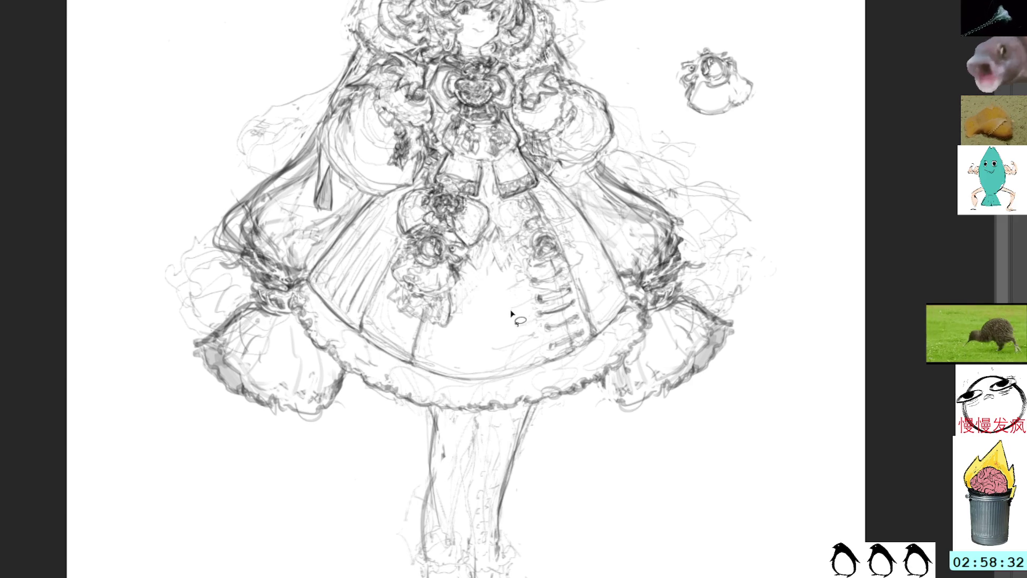
pyautogui.moveTo(423, 477); pyautogui.dragTo(433, 530)
pyautogui.hotkey('ctrl', 'd')
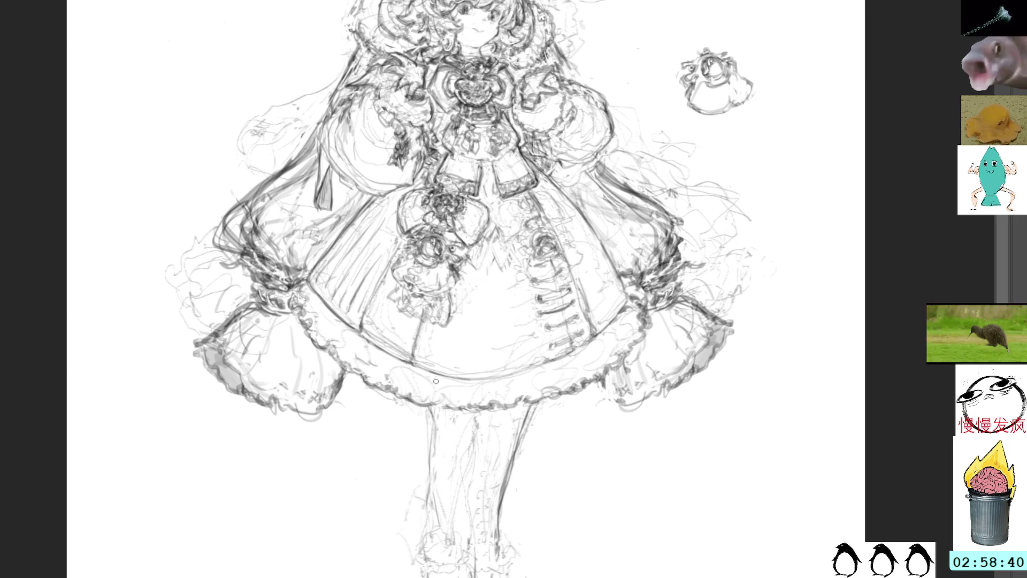
pyautogui.moveTo(431, 404); pyautogui.dragTo(428, 522)
pyautogui.moveTo(428, 426); pyautogui.dragTo(425, 576)
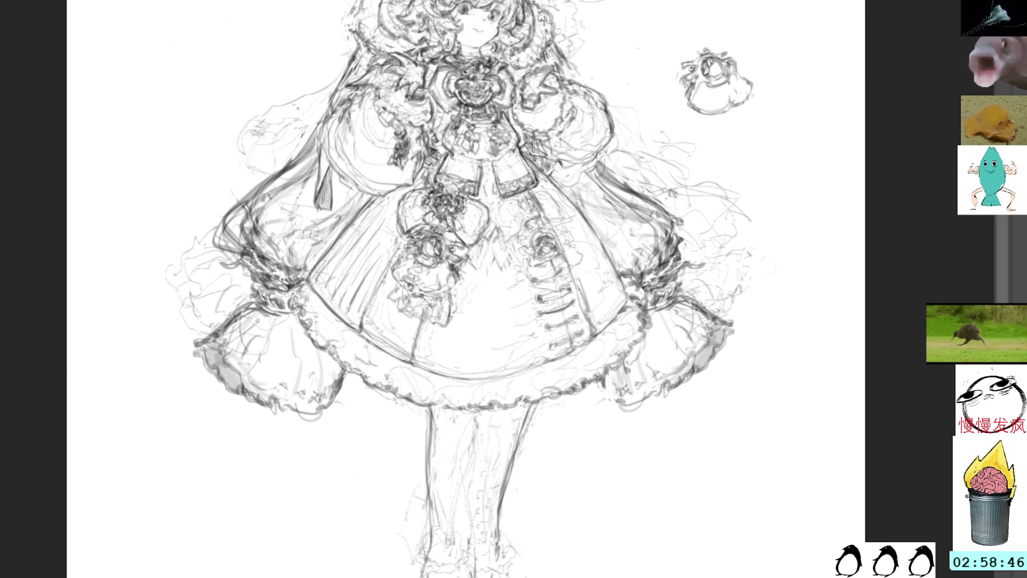
# Redraw the right leg's outline, undoing two stray strokes
pyautogui.moveTo(521, 405); pyautogui.dragTo(517, 429)
pyautogui.moveTo(496, 522); pyautogui.dragTo(492, 554)
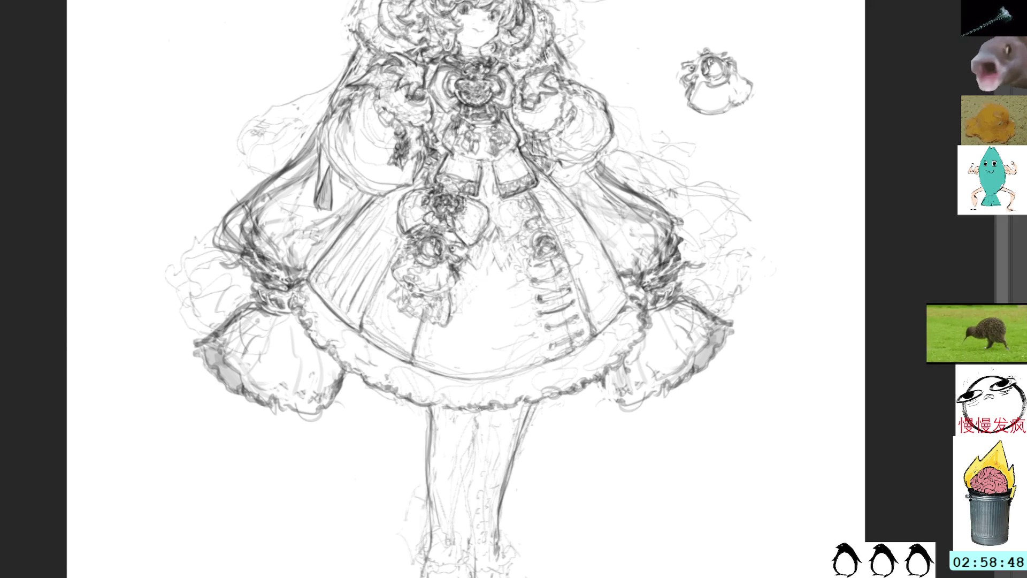
pyautogui.moveTo(528, 403)
pyautogui.mouseDown()
pyautogui.moveTo(516, 455)
pyautogui.moveTo(521, 430)
pyautogui.mouseUp()
pyautogui.hotkey('ctrl', 'z')
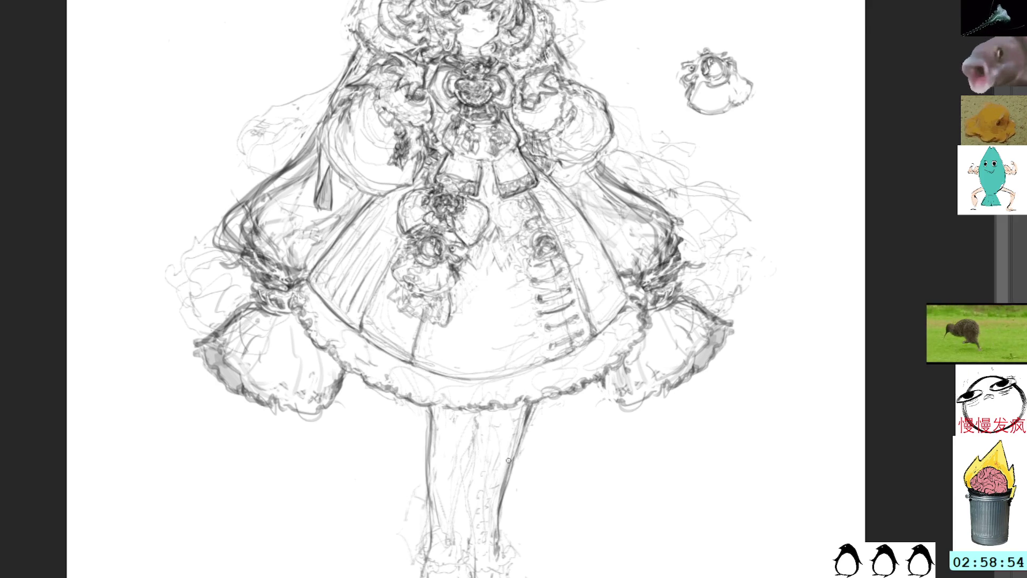
pyautogui.hotkey('ctrl', 'z')
pyautogui.moveTo(526, 430); pyautogui.dragTo(501, 550)
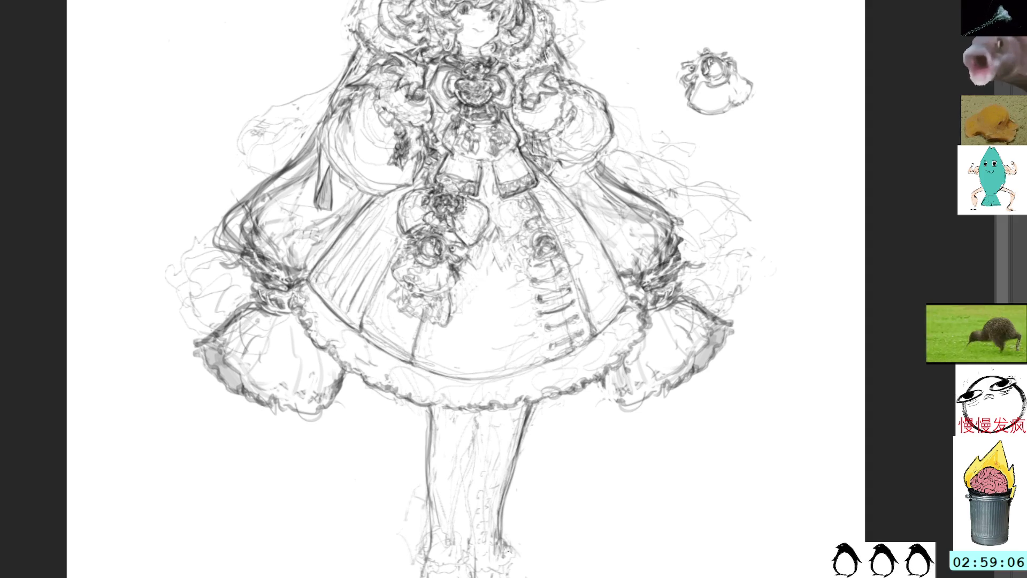
# Darken the foot and boot outline, then zoom out to show the whole figure
pyautogui.moveTo(524, 489); pyautogui.dragTo(563, 473)
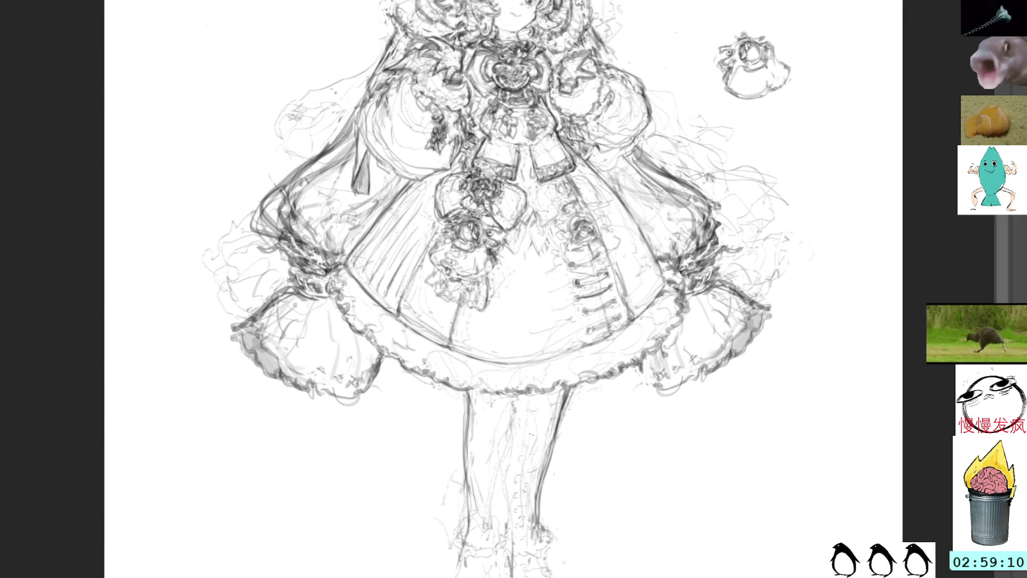
pyautogui.moveTo(541, 525); pyautogui.dragTo(552, 558)
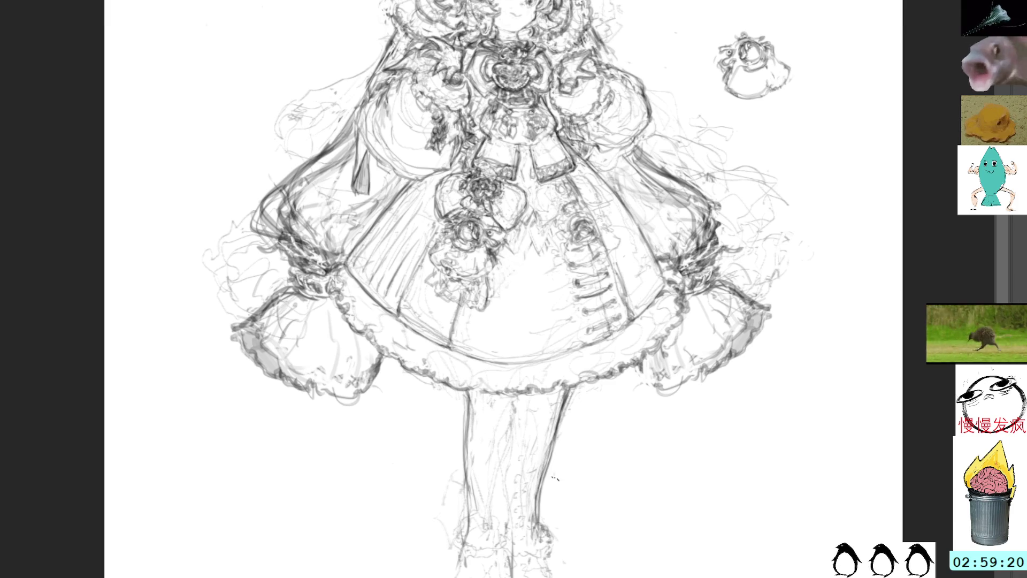
pyautogui.moveTo(555, 539); pyautogui.dragTo(533, 560)
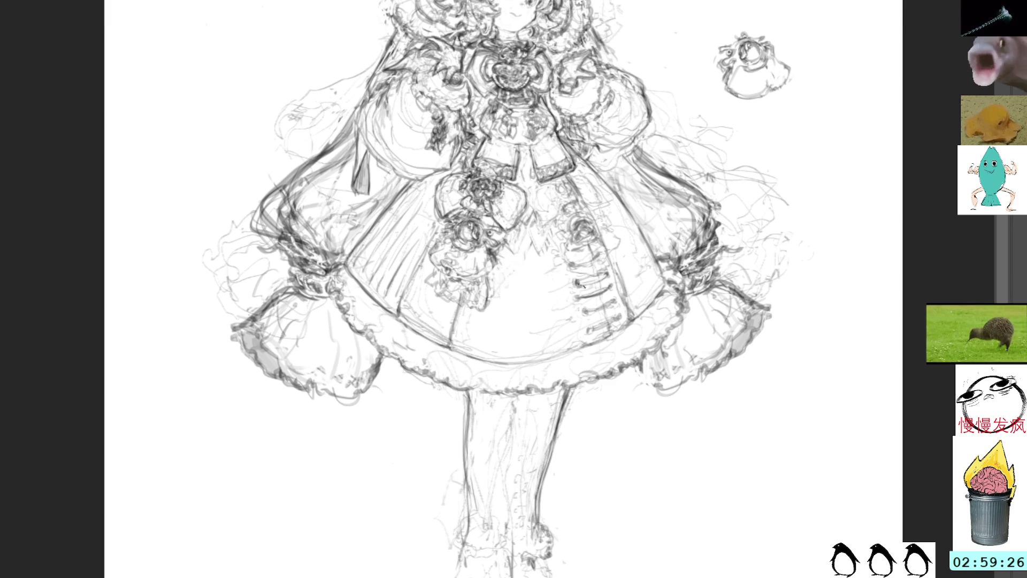
pyautogui.moveTo(736, 296)
pyautogui.mouseDown()
pyautogui.moveTo(681, 278)
pyautogui.moveTo(669, 392)
pyautogui.moveTo(669, 330)
pyautogui.moveTo(680, 321)
pyautogui.mouseUp()
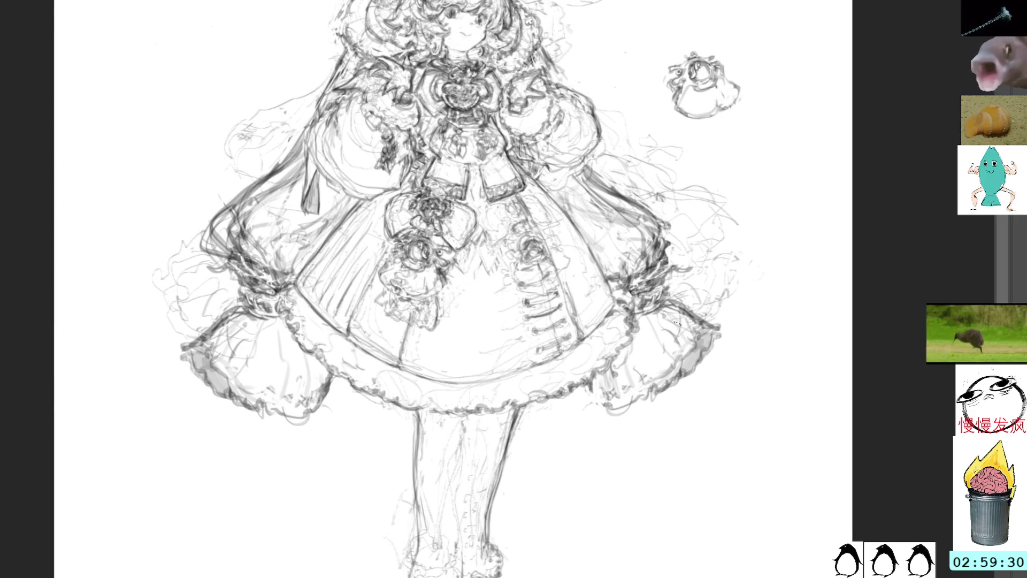
pyautogui.keyDown('alt'); pyautogui.click(695, 358); pyautogui.keyUp('alt')
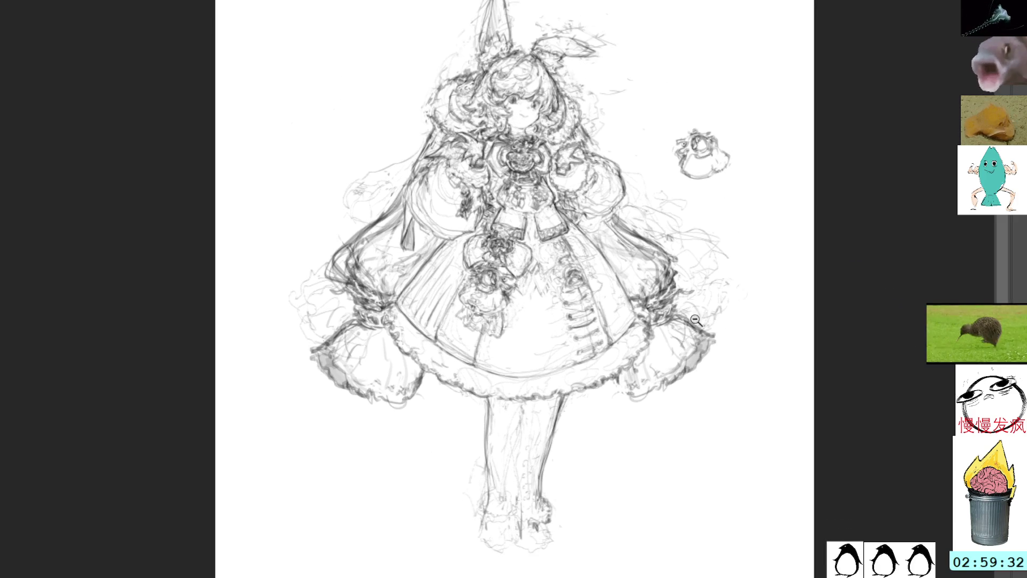
# Darken the left leg, inner leg and right foot outlines, then lasso the lower leg
pyautogui.moveTo(486, 397); pyautogui.dragTo(485, 484)
pyautogui.moveTo(487, 412)
pyautogui.mouseDown()
pyautogui.moveTo(484, 515)
pyautogui.moveTo(541, 511)
pyautogui.moveTo(542, 498)
pyautogui.mouseUp()
pyautogui.moveTo(548, 495); pyautogui.dragTo(534, 510)
pyautogui.moveTo(527, 400); pyautogui.dragTo(519, 464)
pyautogui.moveTo(484, 411); pyautogui.dragTo(495, 508)
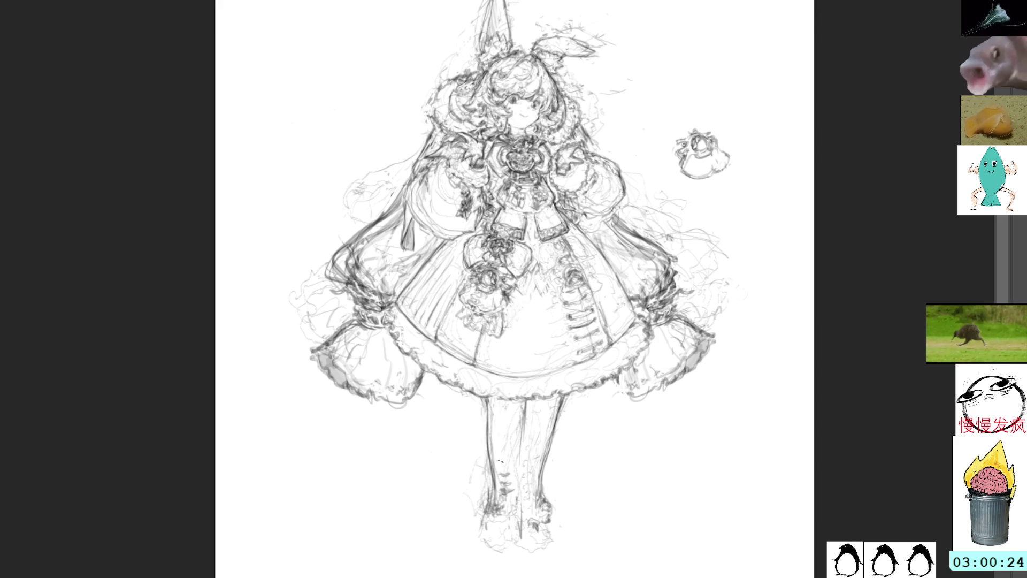
pyautogui.moveTo(502, 446); pyautogui.dragTo(512, 460)
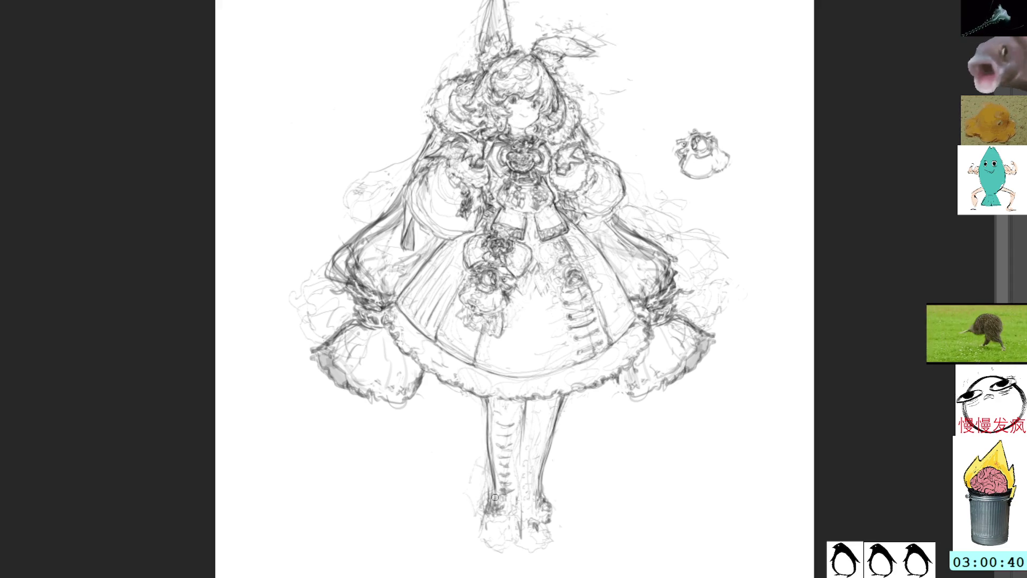
pyautogui.moveTo(502, 505)
pyautogui.mouseDown()
pyautogui.moveTo(489, 477)
pyautogui.moveTo(484, 503)
pyautogui.mouseUp()
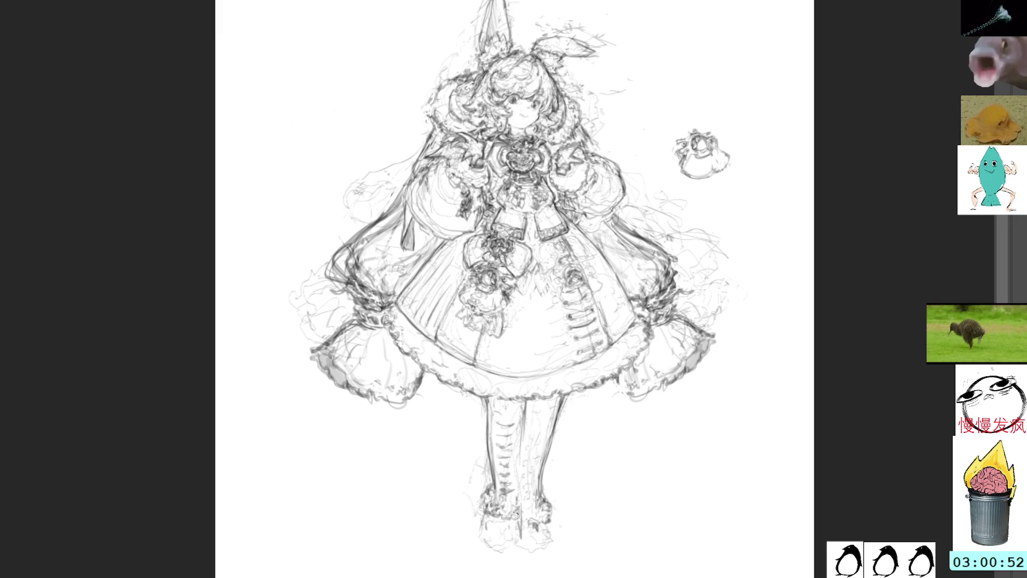
# Add pencil strokes down the lower and upper legs
pyautogui.moveTo(525, 488); pyautogui.dragTo(526, 517)
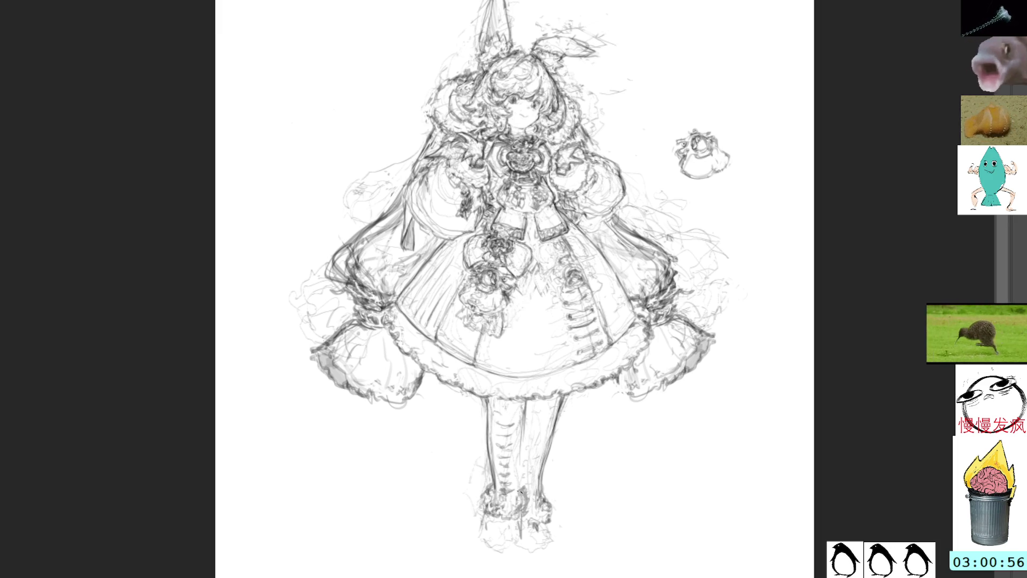
pyautogui.moveTo(517, 453); pyautogui.dragTo(520, 484)
pyautogui.moveTo(525, 401); pyautogui.dragTo(518, 489)
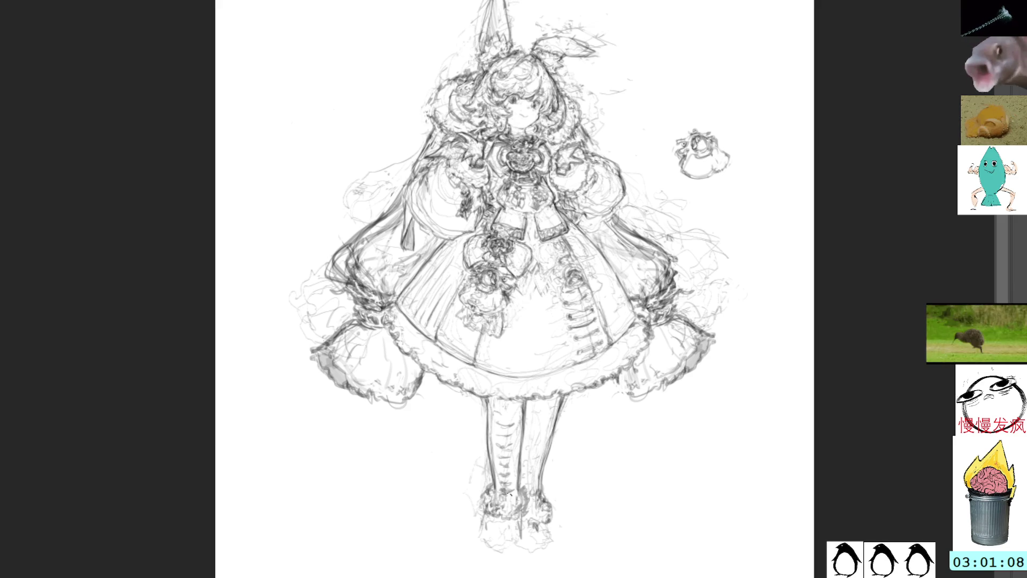
# Rough in both feet, undoing stray strokes, then zoom in around the feet
pyautogui.moveTo(488, 518)
pyautogui.mouseDown()
pyautogui.moveTo(486, 548)
pyautogui.moveTo(509, 554)
pyautogui.mouseUp()
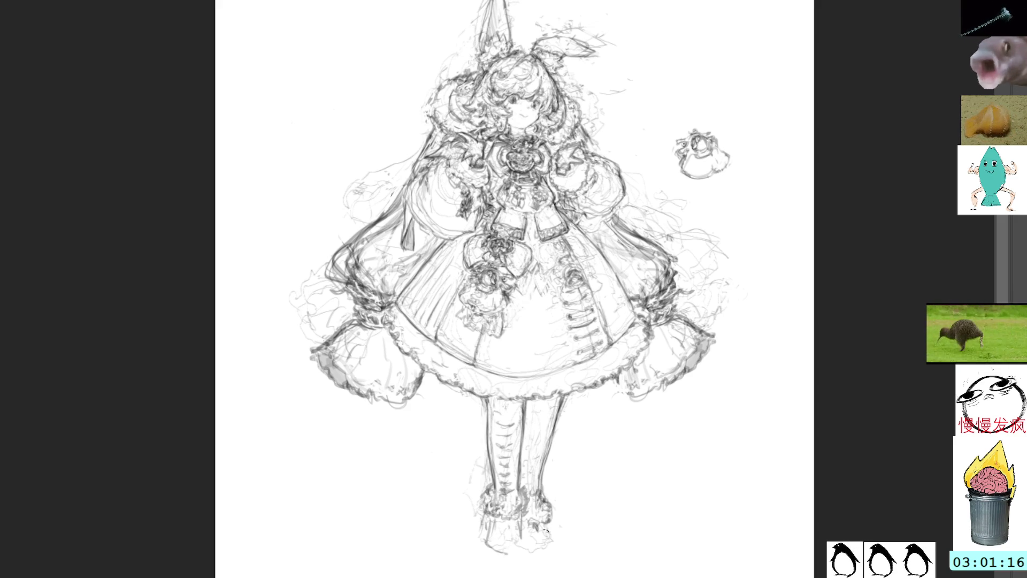
pyautogui.moveTo(549, 536)
pyautogui.mouseDown()
pyautogui.moveTo(541, 524)
pyautogui.moveTo(549, 543)
pyautogui.moveTo(571, 550)
pyautogui.moveTo(579, 505)
pyautogui.moveTo(577, 541)
pyautogui.mouseUp()
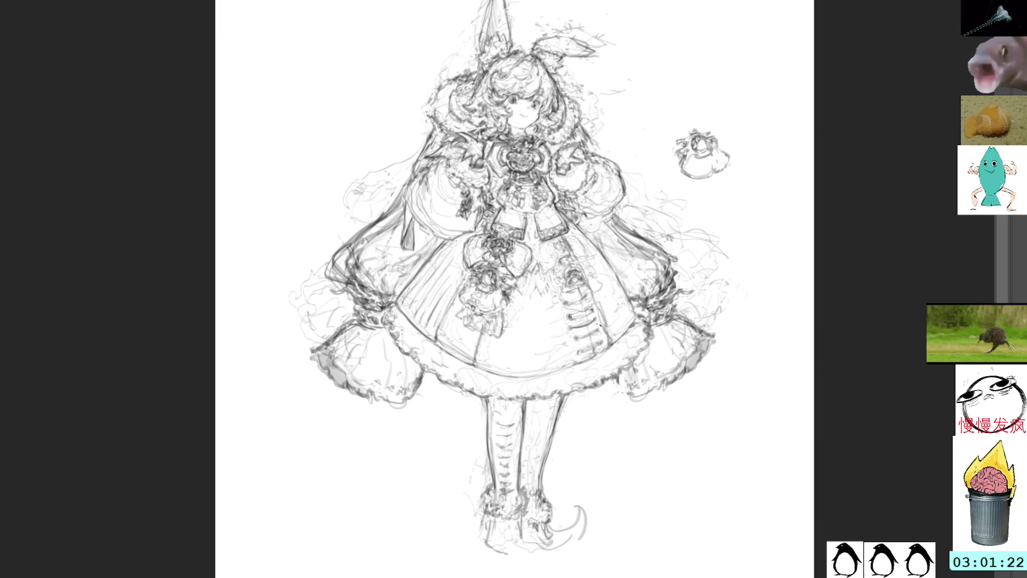
pyautogui.hotkey('ctrl', 'z')
pyautogui.hotkey('ctrl', 'z')
pyautogui.hotkey('ctrl', 'z')
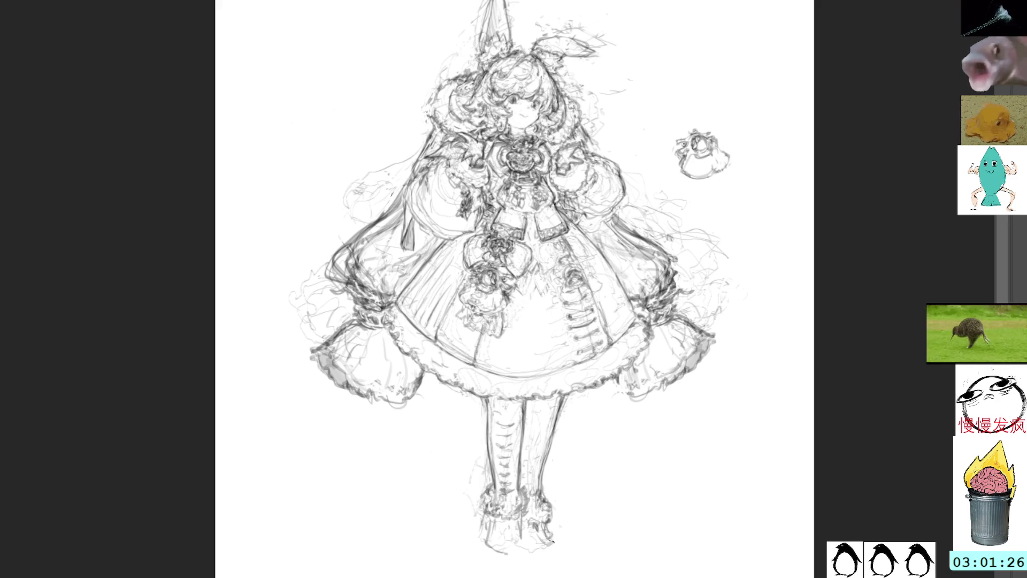
pyautogui.moveTo(523, 519)
pyautogui.mouseDown()
pyautogui.moveTo(552, 534)
pyautogui.moveTo(543, 554)
pyautogui.moveTo(526, 522)
pyautogui.mouseUp()
pyautogui.moveTo(529, 486)
pyautogui.mouseDown()
pyautogui.moveTo(556, 512)
pyautogui.moveTo(553, 521)
pyautogui.mouseUp()
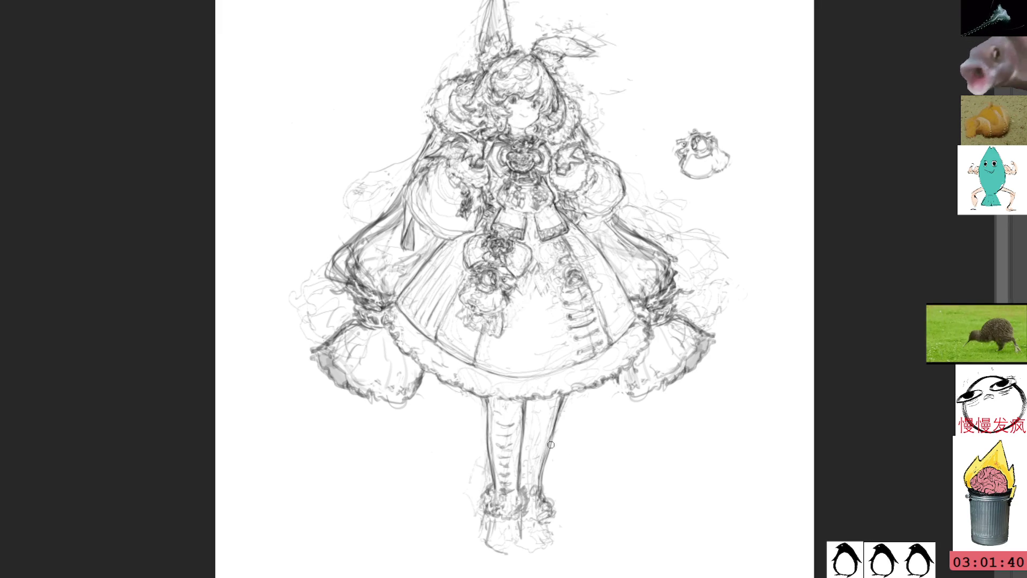
pyautogui.moveTo(481, 516)
pyautogui.mouseDown()
pyautogui.moveTo(480, 541)
pyautogui.moveTo(498, 556)
pyautogui.moveTo(522, 548)
pyautogui.mouseUp()
pyautogui.hotkey('ctrl', 'z')
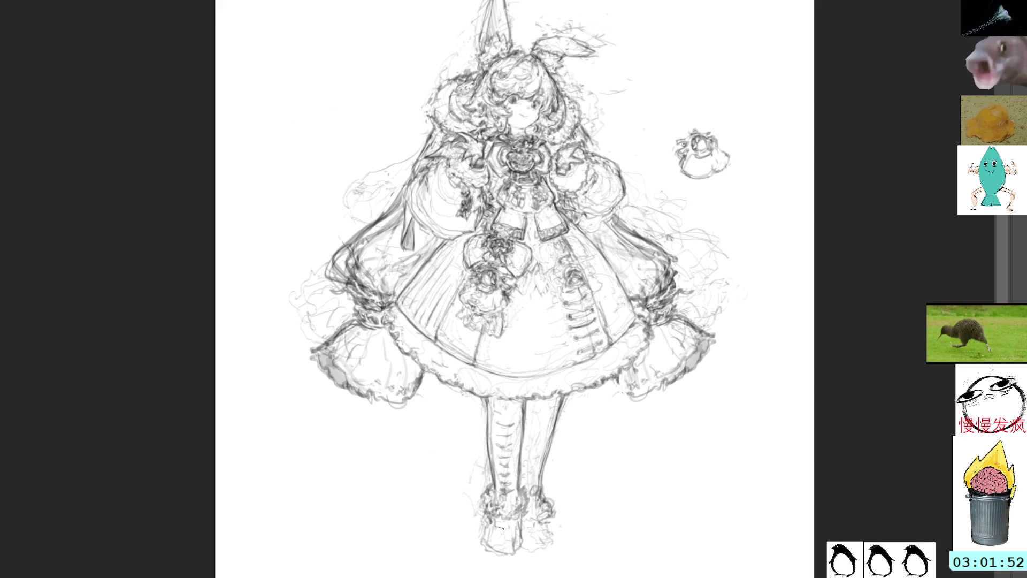
pyautogui.moveTo(501, 522); pyautogui.dragTo(506, 524)
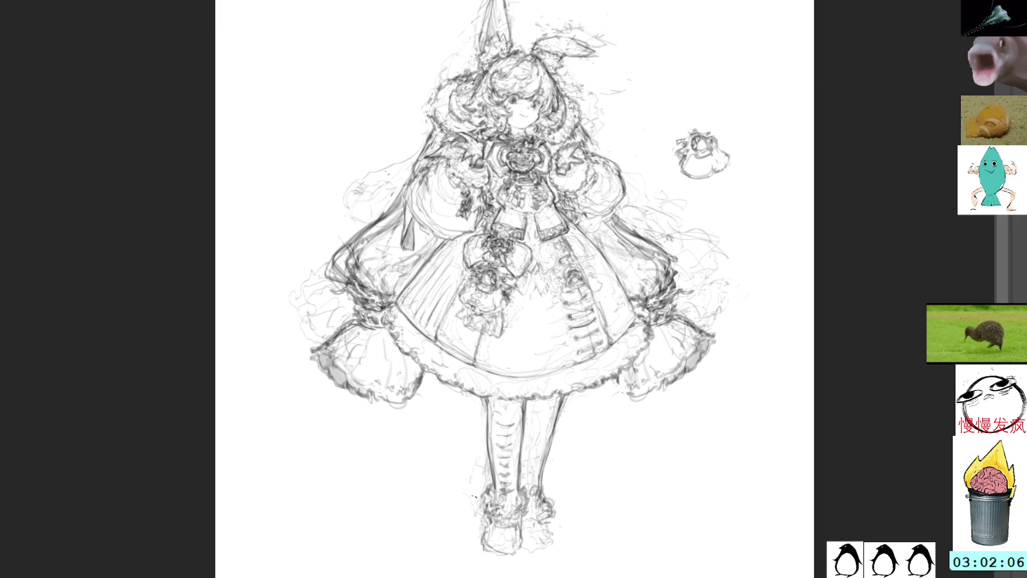
pyautogui.moveTo(505, 514); pyautogui.dragTo(547, 500)
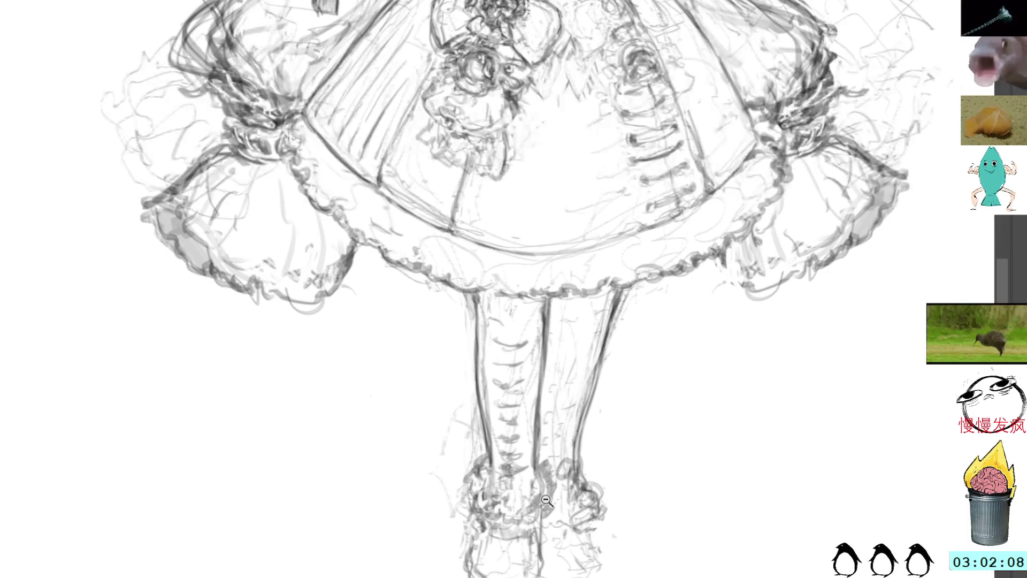
# Zoom out a step, then redraw both foot soles and the right ankle ruffle
pyautogui.keyDown('alt'); pyautogui.click(546, 500); pyautogui.keyUp('alt')
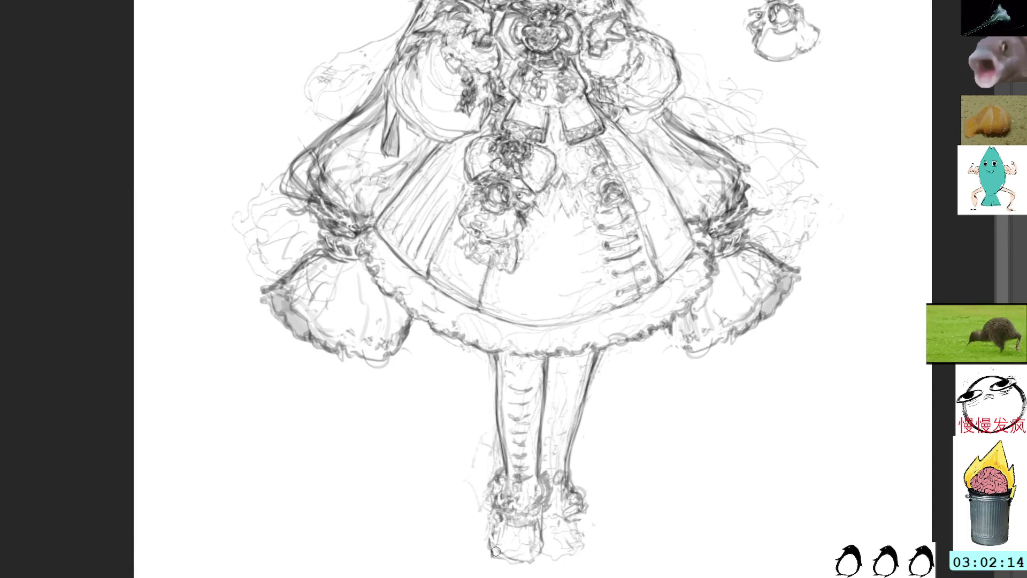
pyautogui.moveTo(488, 538)
pyautogui.mouseDown()
pyautogui.moveTo(506, 560)
pyautogui.moveTo(537, 539)
pyautogui.mouseUp()
pyautogui.moveTo(546, 516); pyautogui.dragTo(541, 539)
pyautogui.moveTo(582, 507)
pyautogui.mouseDown()
pyautogui.moveTo(575, 540)
pyautogui.moveTo(589, 536)
pyautogui.mouseUp()
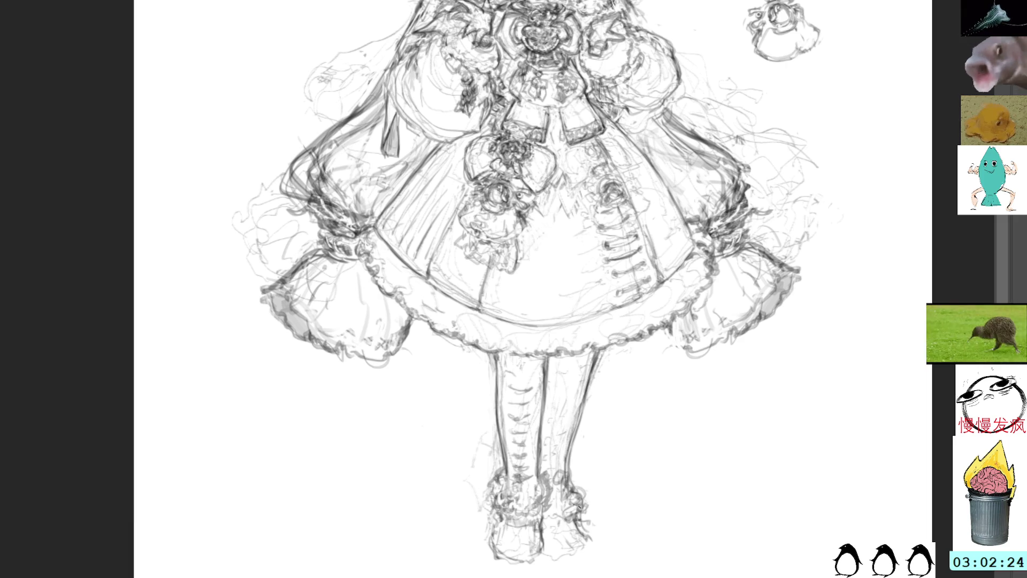
pyautogui.moveTo(492, 554); pyautogui.dragTo(499, 527)
pyautogui.hotkey('ctrl', 'z')
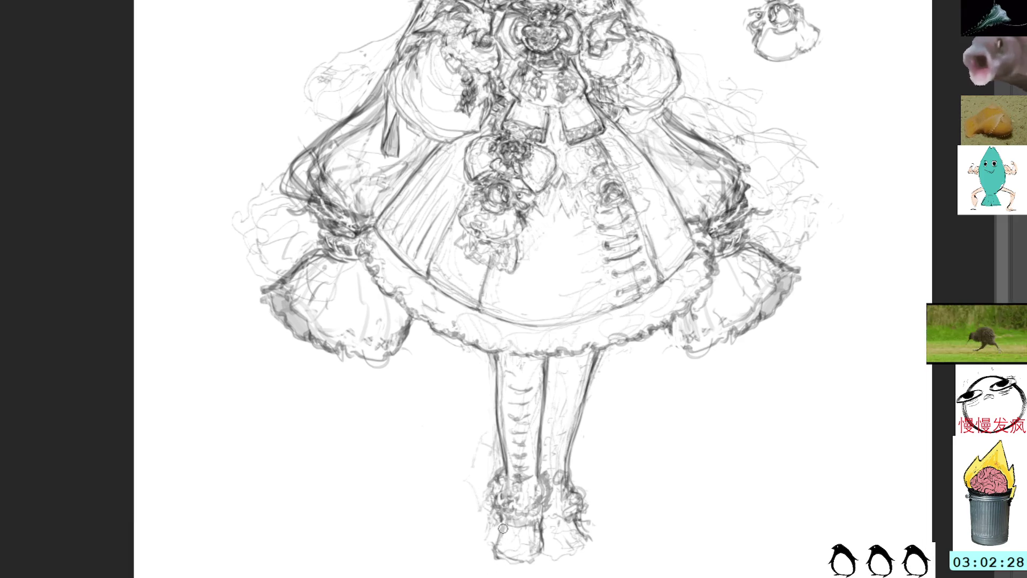
pyautogui.moveTo(495, 538); pyautogui.dragTo(496, 557)
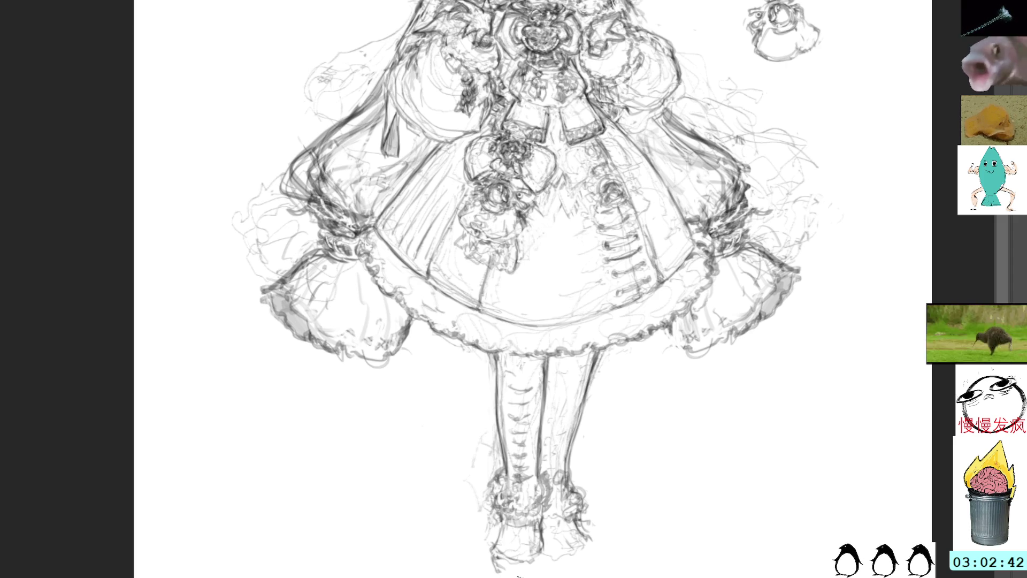
pyautogui.moveTo(496, 562)
pyautogui.mouseDown()
pyautogui.moveTo(529, 569)
pyautogui.moveTo(514, 566)
pyautogui.mouseUp()
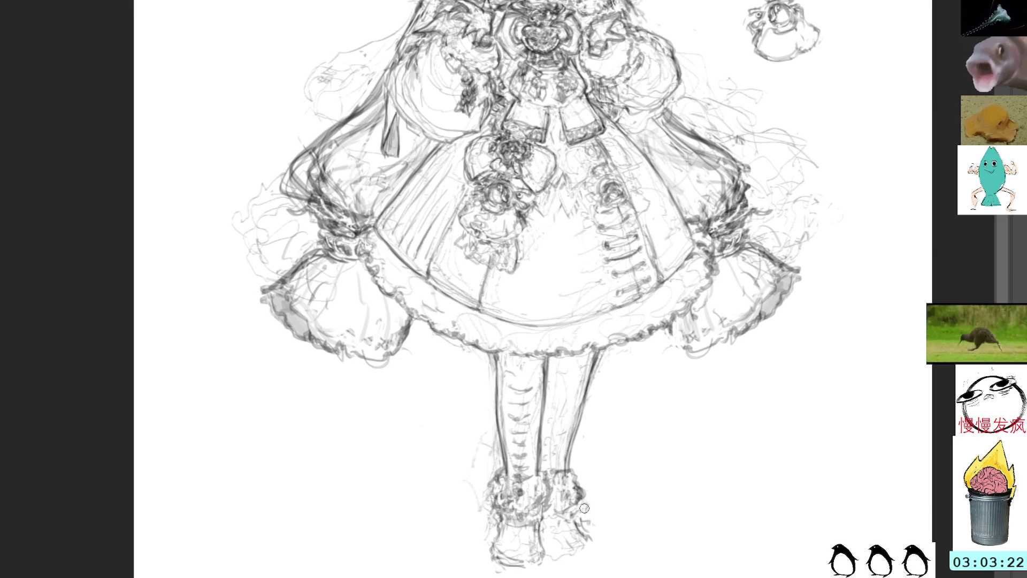
pyautogui.moveTo(580, 500)
pyautogui.mouseDown()
pyautogui.moveTo(551, 511)
pyautogui.moveTo(592, 518)
pyautogui.moveTo(573, 522)
pyautogui.moveTo(577, 532)
pyautogui.mouseUp()
# Retrace the right leg's outer contour and the outer edges and soles of both boots
pyautogui.moveTo(583, 535)
pyautogui.mouseDown()
pyautogui.moveTo(594, 541)
pyautogui.moveTo(562, 553)
pyautogui.moveTo(595, 549)
pyautogui.mouseUp()
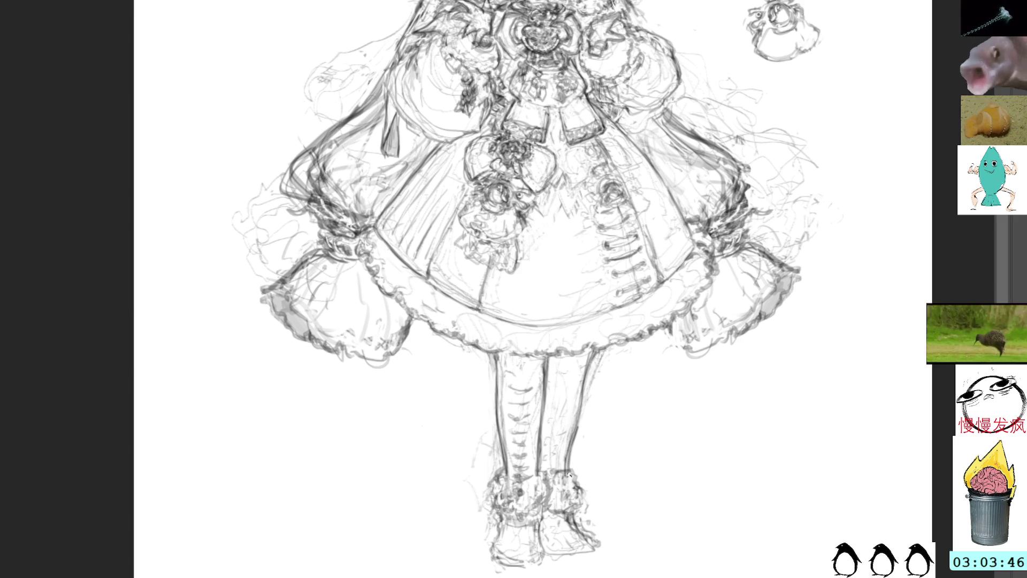
pyautogui.moveTo(600, 347); pyautogui.dragTo(563, 471)
pyautogui.moveTo(565, 514); pyautogui.dragTo(583, 544)
pyautogui.moveTo(580, 541); pyautogui.dragTo(597, 556)
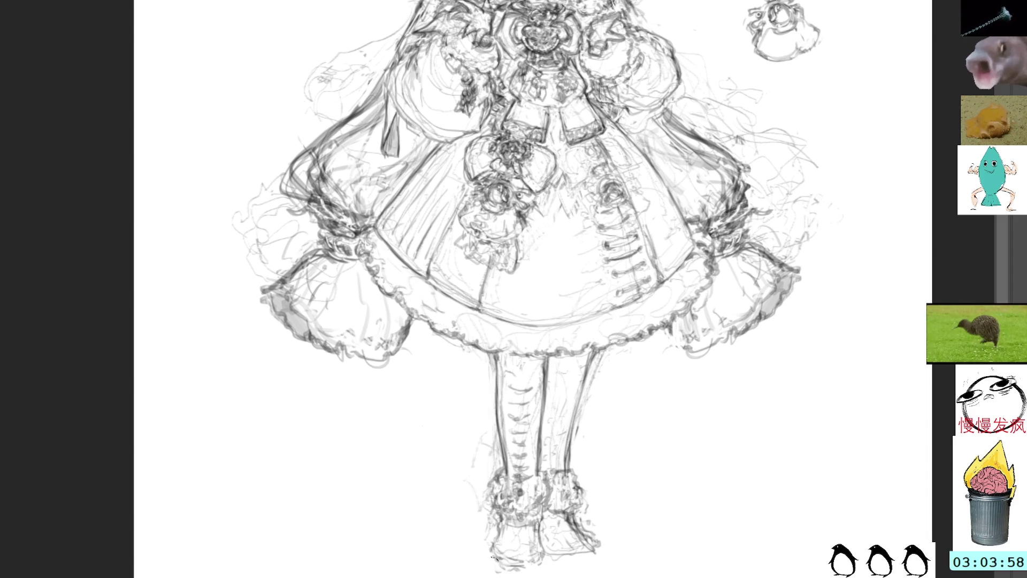
pyautogui.moveTo(505, 564)
pyautogui.mouseDown()
pyautogui.moveTo(535, 567)
pyautogui.moveTo(507, 561)
pyautogui.moveTo(541, 559)
pyautogui.moveTo(513, 554)
pyautogui.moveTo(531, 559)
pyautogui.moveTo(536, 538)
pyautogui.moveTo(545, 541)
pyautogui.mouseUp()
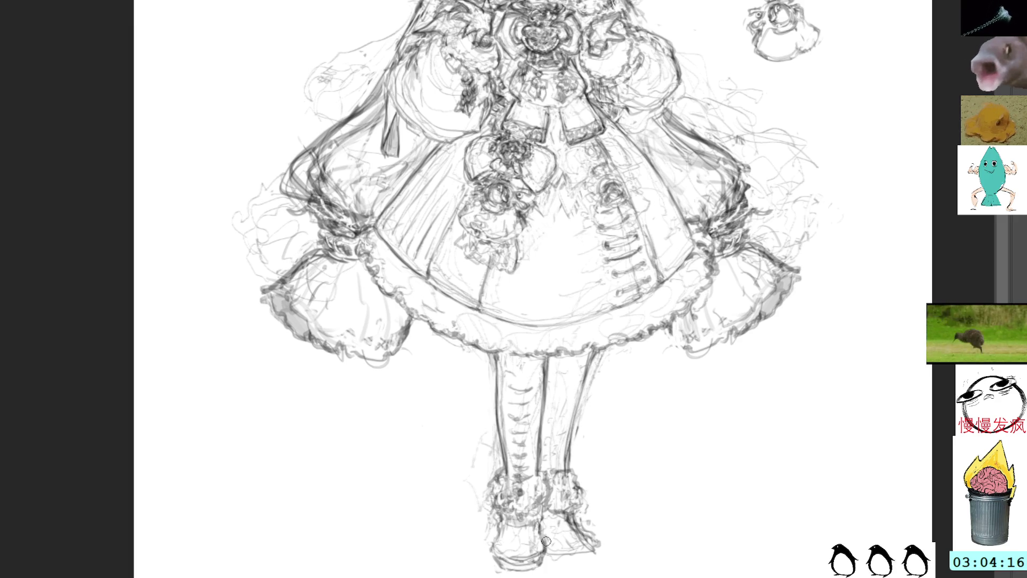
pyautogui.moveTo(498, 512)
pyautogui.mouseDown()
pyautogui.moveTo(492, 554)
pyautogui.moveTo(535, 567)
pyautogui.mouseUp()
pyautogui.moveTo(573, 516)
pyautogui.mouseDown()
pyautogui.moveTo(592, 539)
pyautogui.moveTo(574, 559)
pyautogui.mouseUp()
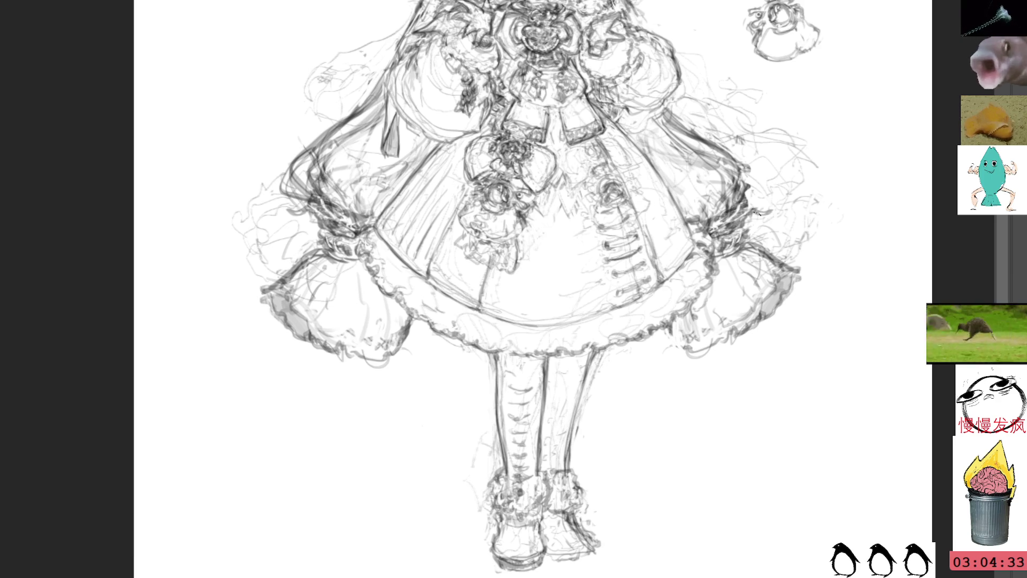
pyautogui.scroll(-2, 714, 356)
pyautogui.scroll(1, 680, 335)
# Tilt and widen the lassoed legs and boots with free transform, commit, and return to the brush
pyautogui.moveTo(681, 336); pyautogui.dragTo(681, 267)
pyautogui.moveTo(536, 540)
pyautogui.mouseDown()
pyautogui.moveTo(500, 441)
pyautogui.moveTo(541, 371)
pyautogui.moveTo(522, 336)
pyautogui.moveTo(437, 342)
pyautogui.moveTo(538, 570)
pyautogui.moveTo(558, 525)
pyautogui.mouseUp()
pyautogui.hotkey('ctrl', 't')
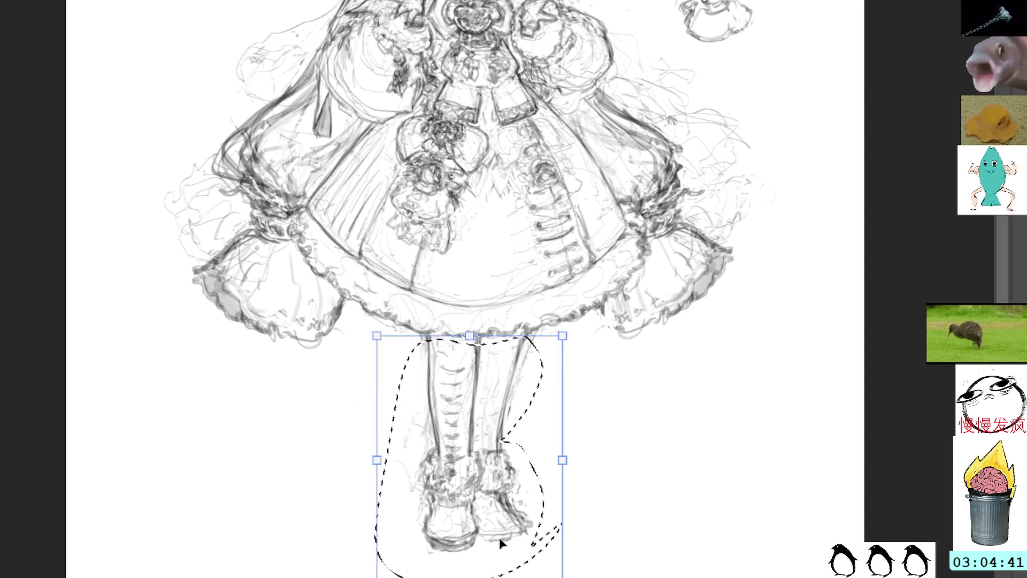
pyautogui.moveTo(378, 574); pyautogui.dragTo(381, 558)
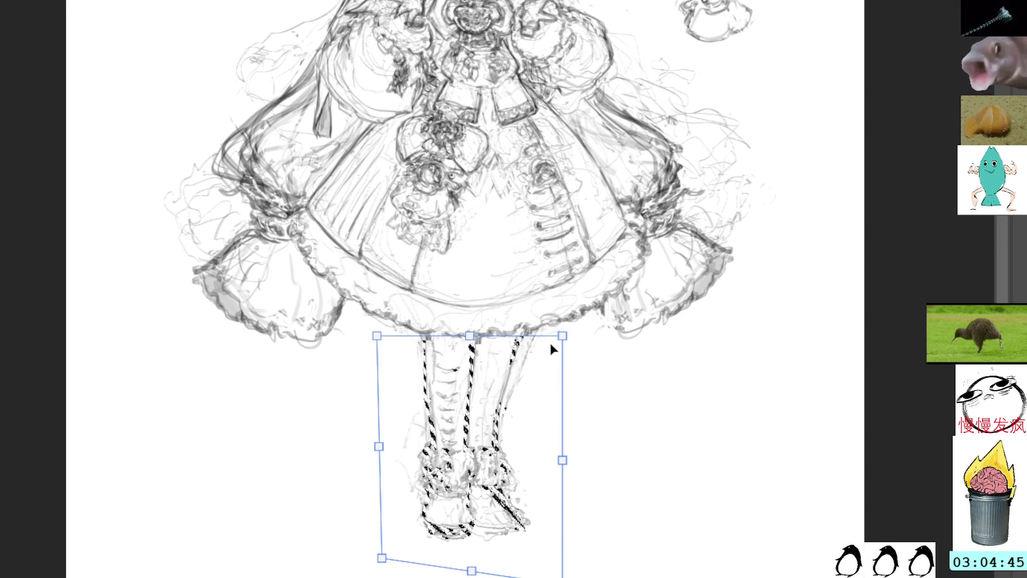
pyautogui.moveTo(562, 335); pyautogui.dragTo(566, 331)
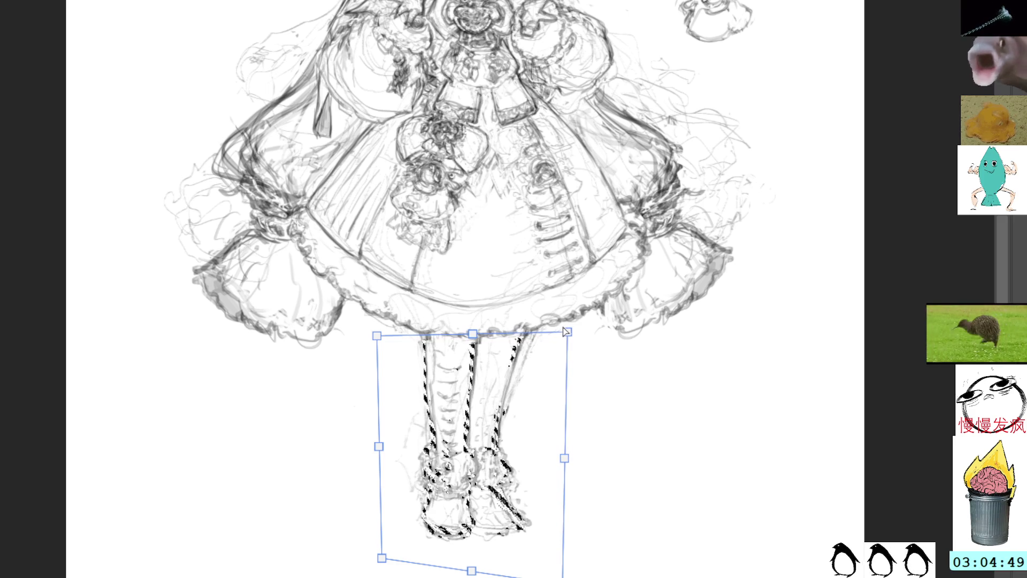
pyautogui.press('Return')
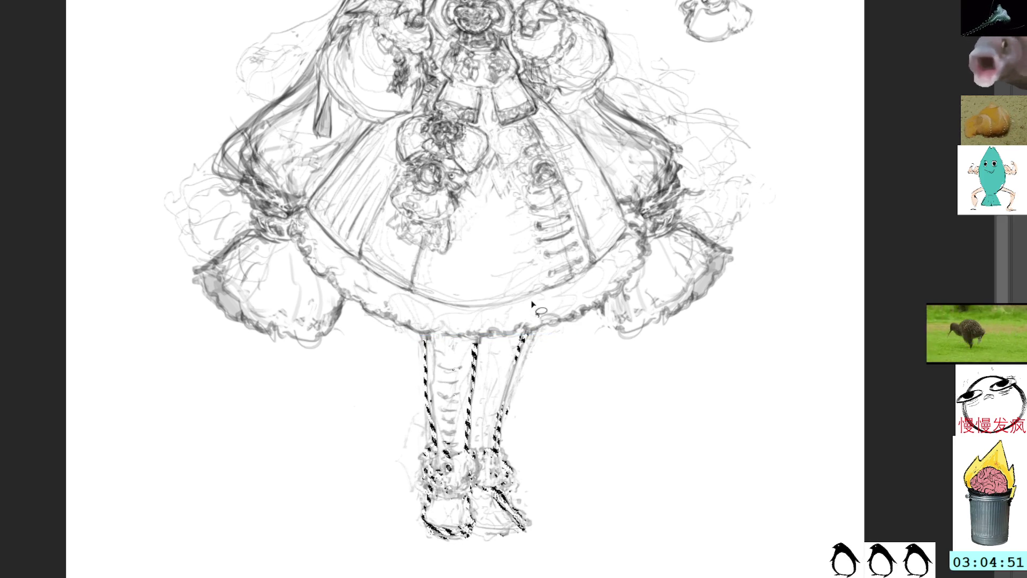
pyautogui.hotkey('ctrl', 'd')
pyautogui.press('b')
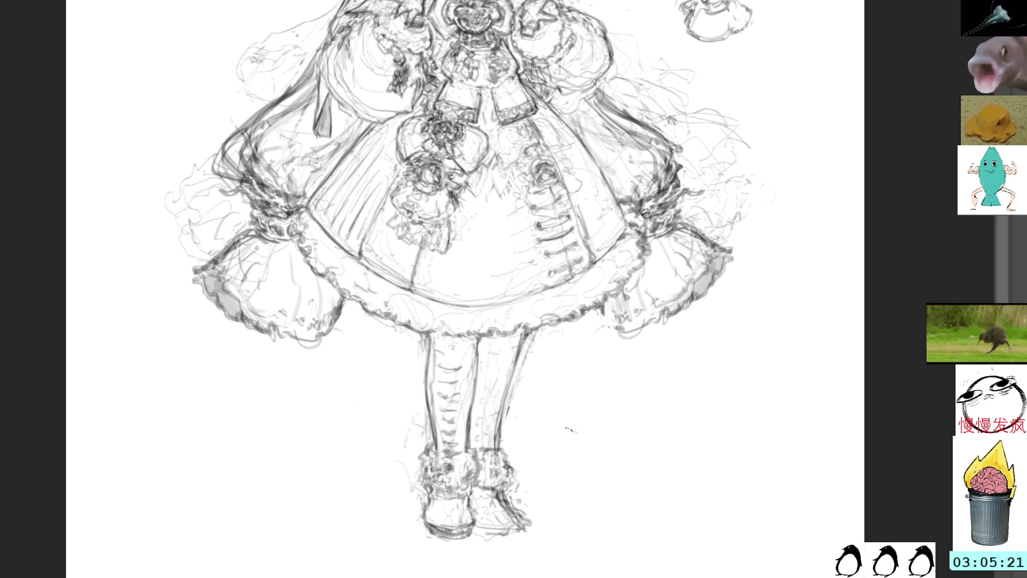
pyautogui.moveTo(659, 324)
pyautogui.mouseDown()
pyautogui.moveTo(618, 424)
pyautogui.moveTo(616, 465)
pyautogui.moveTo(610, 431)
pyautogui.mouseUp()
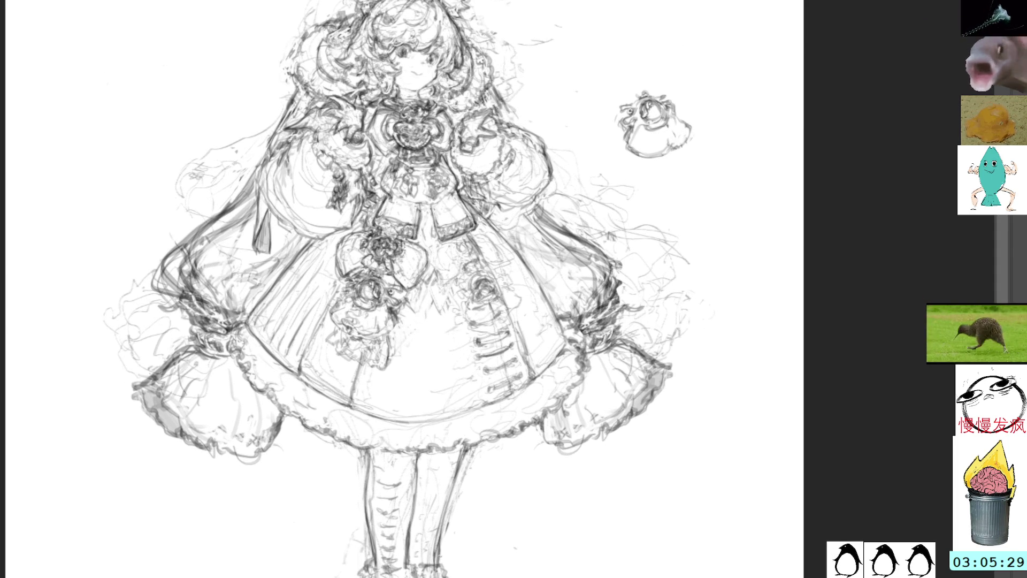
# Delete the small doodle at top right and switch to the rough figure sketch sheet
pyautogui.moveTo(657, 78)
pyautogui.mouseDown()
pyautogui.moveTo(612, 91)
pyautogui.moveTo(715, 110)
pyautogui.moveTo(695, 97)
pyautogui.mouseUp()
pyautogui.press('Delete')
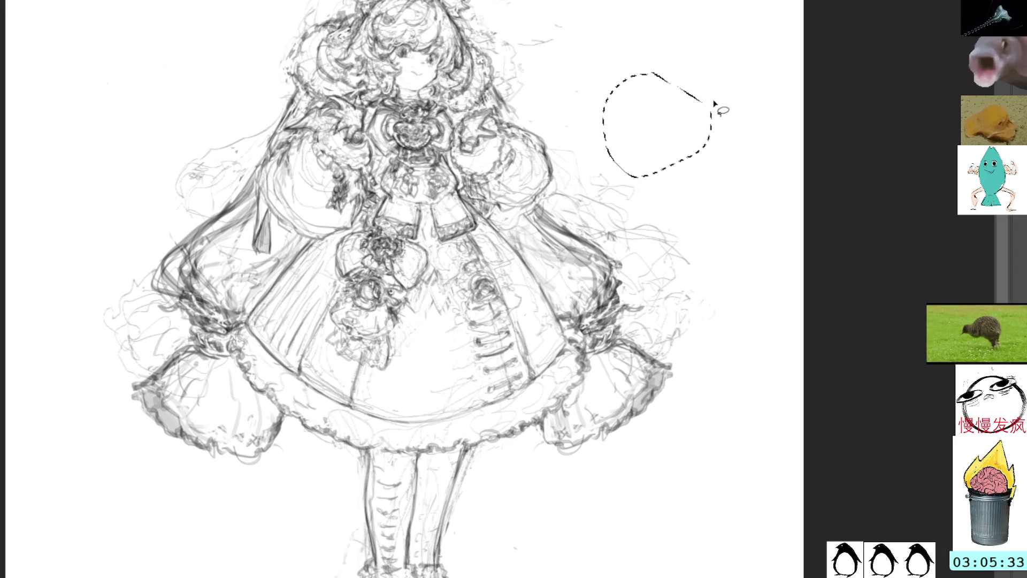
pyautogui.hotkey('ctrl', 'd')
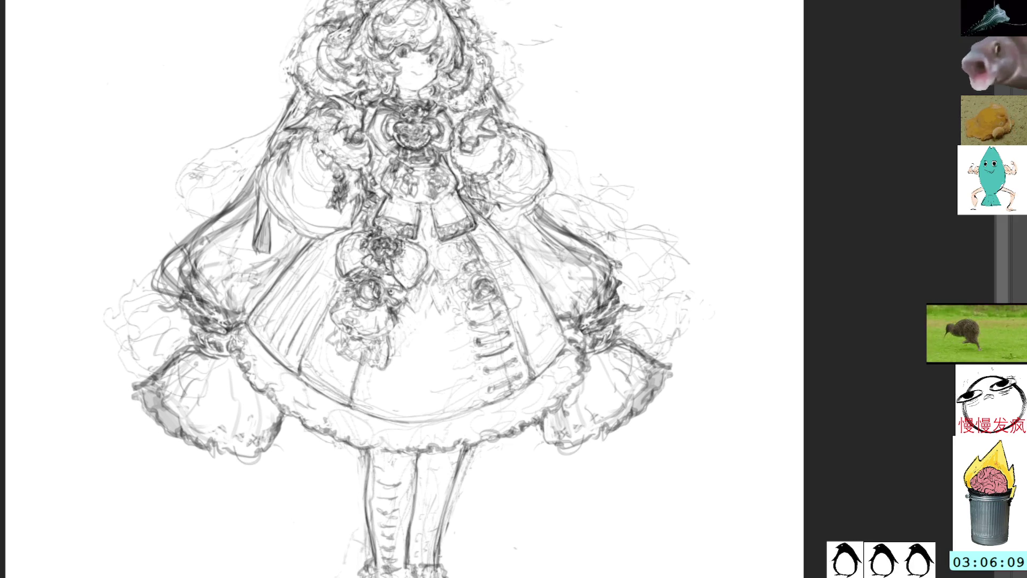
pyautogui.hotkey('ctrl', 'Tab')
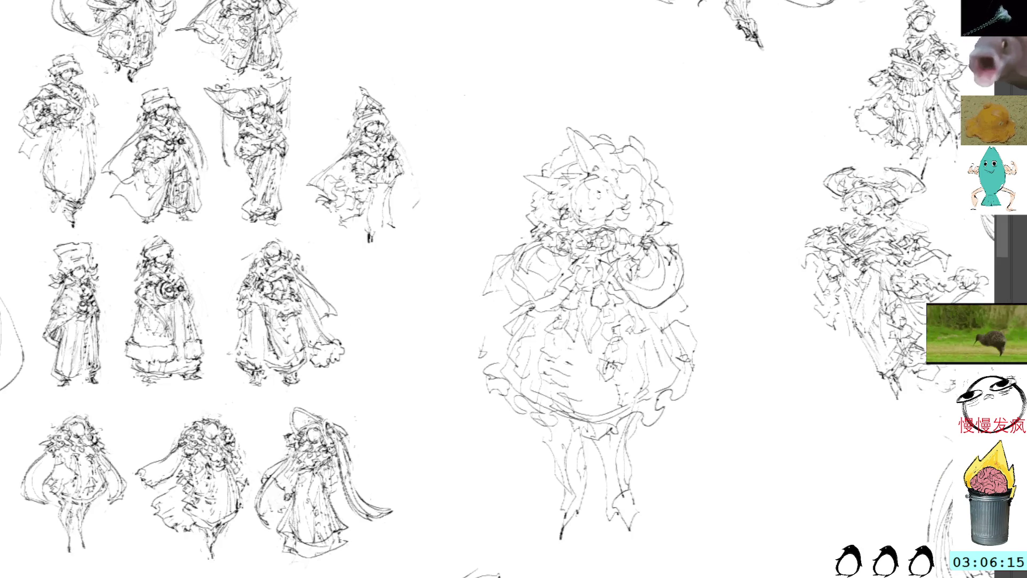
# Move and warp the central rough figure out of the middle of the sheet
pyautogui.moveTo(671, 122)
pyautogui.mouseDown()
pyautogui.moveTo(462, 384)
pyautogui.moveTo(749, 345)
pyautogui.mouseUp()
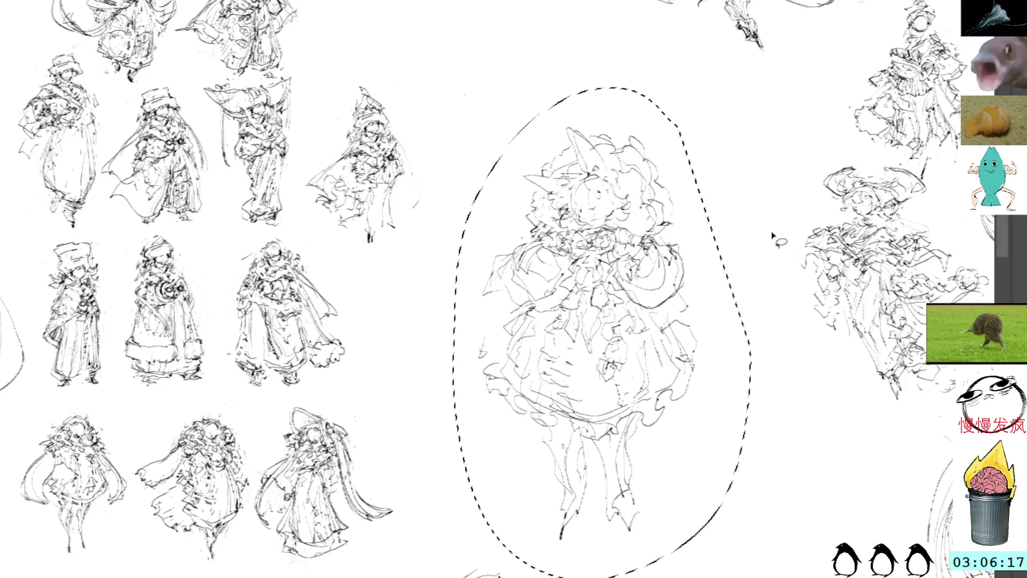
pyautogui.hotkey('ctrl', 't')
pyautogui.moveTo(810, 179)
pyautogui.mouseDown()
pyautogui.moveTo(534, 334)
pyautogui.moveTo(476, 351)
pyautogui.mouseUp()
pyautogui.moveTo(327, 479)
pyautogui.mouseDown()
pyautogui.moveTo(424, 463)
pyautogui.moveTo(384, 21)
pyautogui.moveTo(518, 182)
pyautogui.moveTo(627, 284)
pyautogui.moveTo(608, 170)
pyautogui.moveTo(648, 195)
pyautogui.moveTo(640, 202)
pyautogui.moveTo(664, 201)
pyautogui.mouseUp()
pyautogui.press('Return')
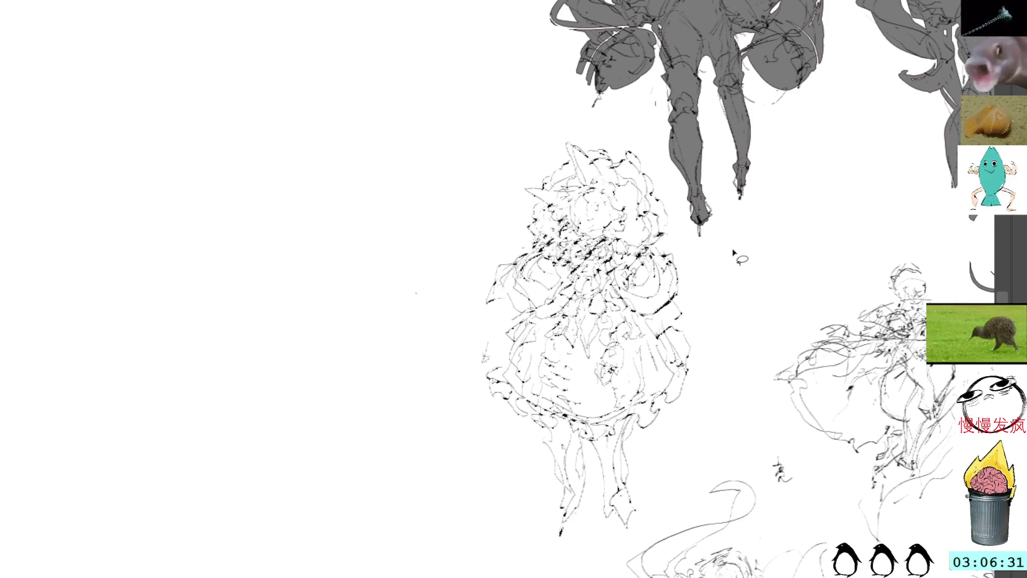
pyautogui.moveTo(416, 293); pyautogui.dragTo(683, 242)
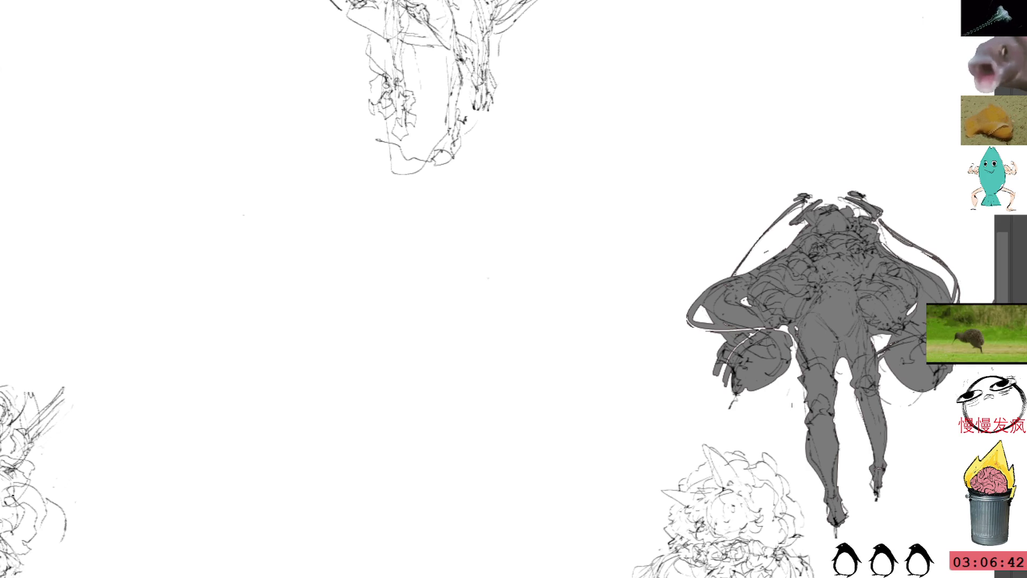
pyautogui.moveTo(648, 80)
pyautogui.mouseDown()
pyautogui.moveTo(644, 130)
pyautogui.moveTo(713, 155)
pyautogui.moveTo(683, 115)
pyautogui.moveTo(727, 101)
pyautogui.moveTo(665, 120)
pyautogui.moveTo(603, 114)
pyautogui.moveTo(602, 170)
pyautogui.moveTo(611, 142)
pyautogui.moveTo(582, 219)
pyautogui.moveTo(557, 197)
pyautogui.moveTo(576, 189)
pyautogui.moveTo(584, 96)
pyautogui.mouseUp()
# Erase the stray hooked marks in the blank area and draw the frame's left vertical line
pyautogui.moveTo(542, 153)
pyautogui.mouseDown()
pyautogui.moveTo(553, 161)
pyautogui.moveTo(511, 176)
pyautogui.moveTo(545, 164)
pyautogui.moveTo(511, 188)
pyautogui.mouseUp()
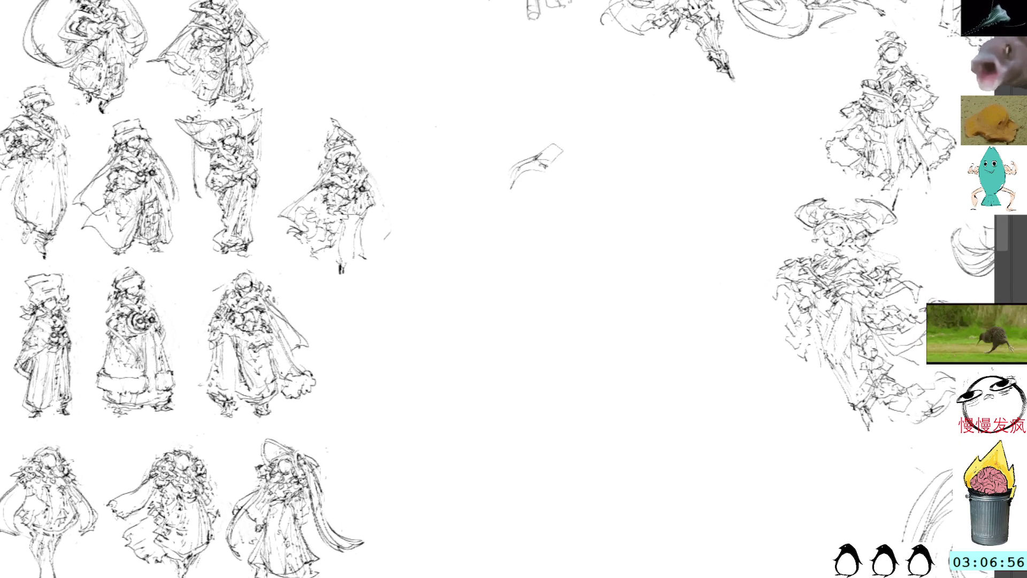
pyautogui.moveTo(561, 130); pyautogui.dragTo(563, 151)
pyautogui.press('Delete')
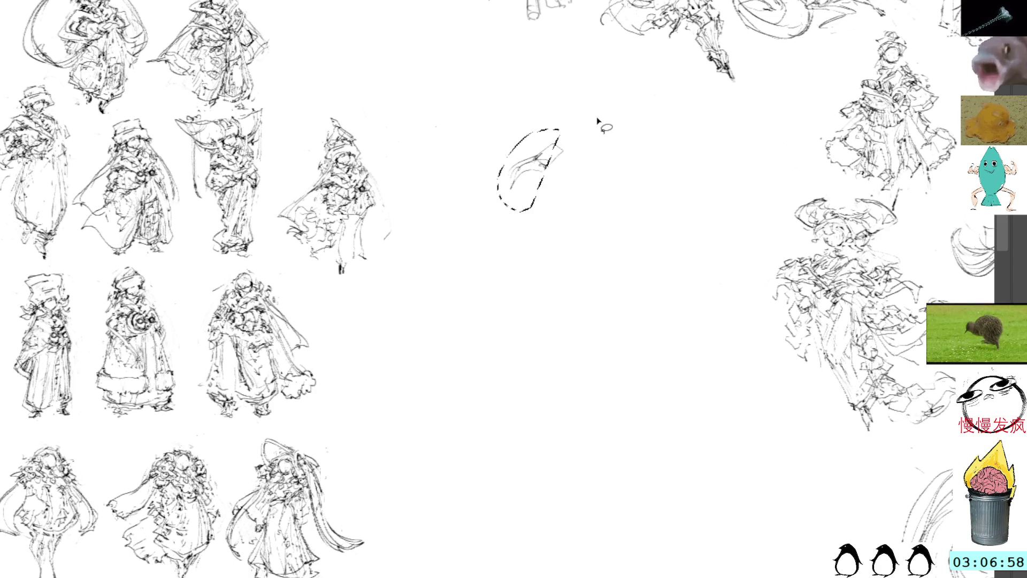
pyautogui.hotkey('ctrl', 'd')
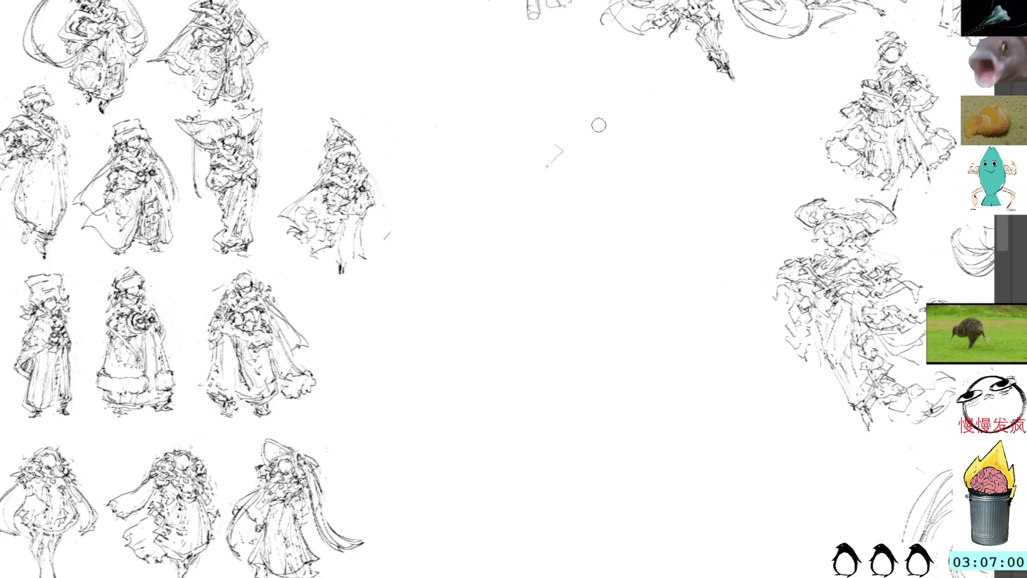
pyautogui.moveTo(561, 123)
pyautogui.mouseDown()
pyautogui.moveTo(564, 211)
pyautogui.moveTo(577, 111)
pyautogui.mouseUp()
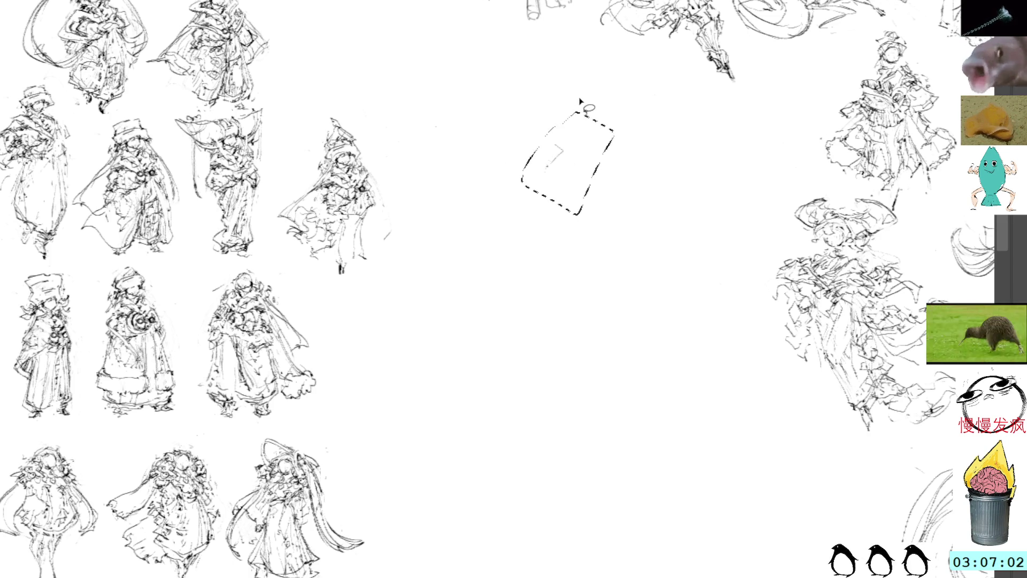
pyautogui.hotkey('ctrl', 'd')
pyautogui.press('b')
pyautogui.moveTo(621, 271); pyautogui.dragTo(624, 236)
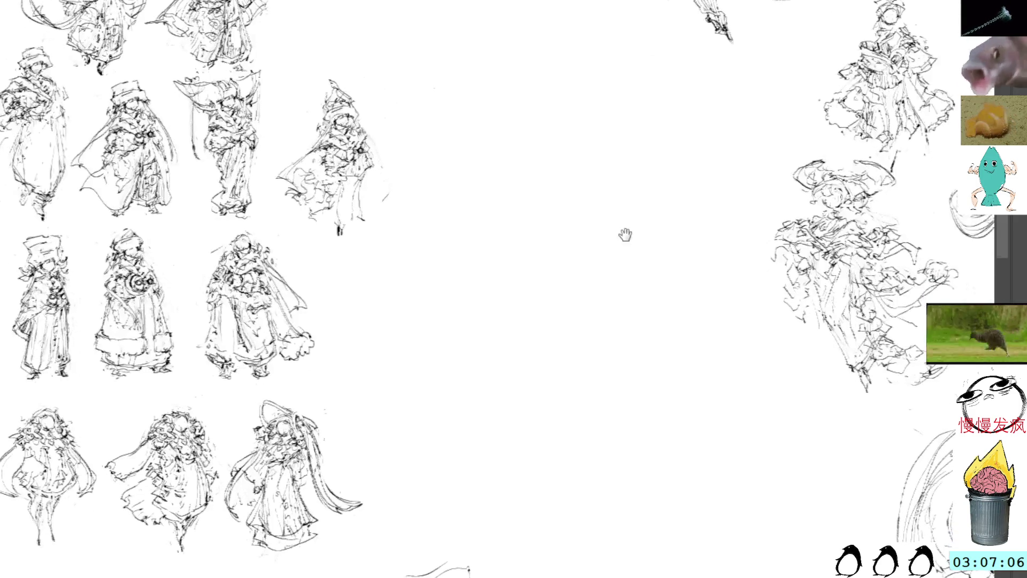
pyautogui.moveTo(465, 131); pyautogui.dragTo(469, 402)
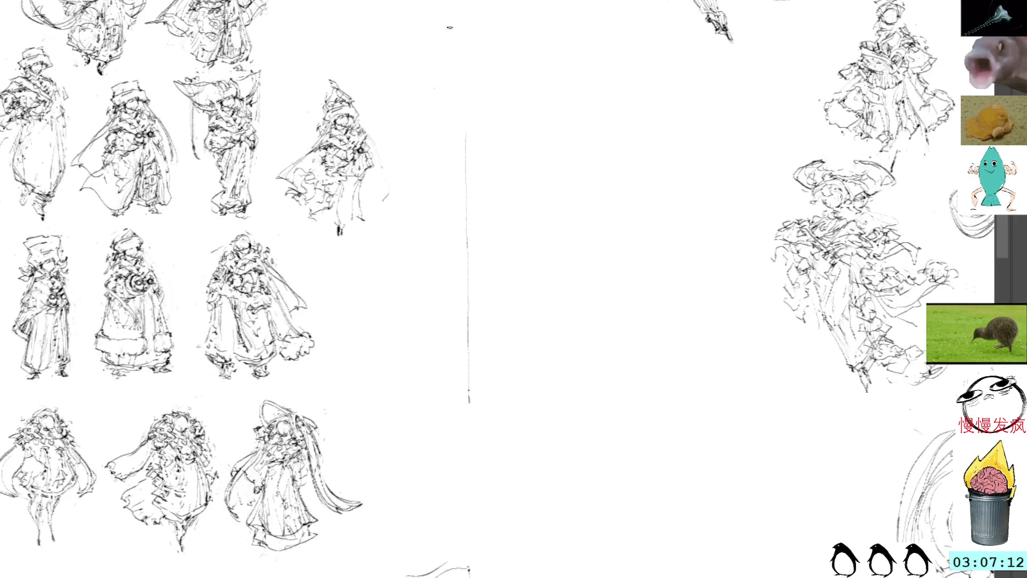
# Draw the rectangular thumbnail frame with reinforced left and doubled bottom edges
pyautogui.moveTo(465, 133); pyautogui.dragTo(458, 381)
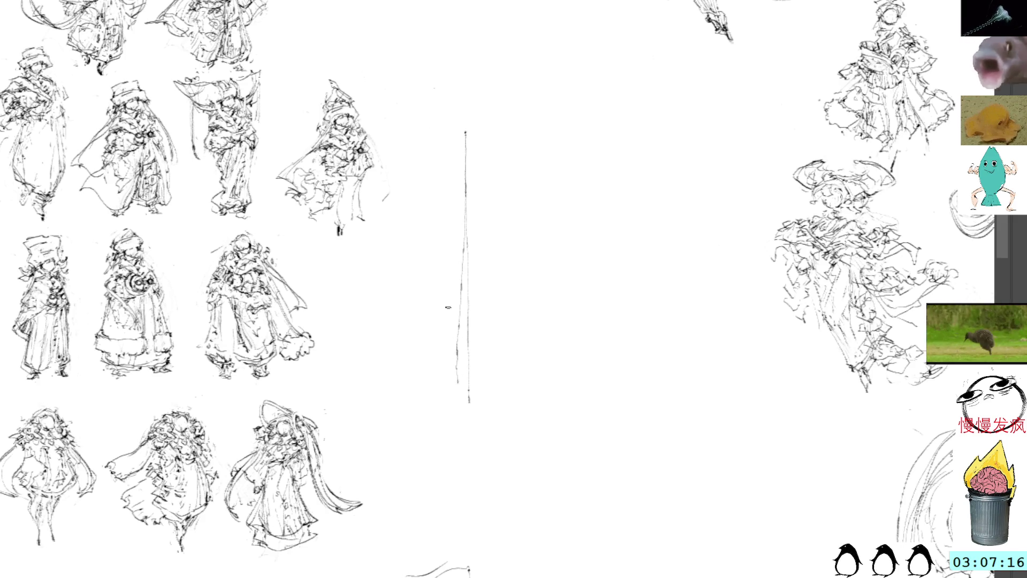
pyautogui.moveTo(466, 171)
pyautogui.mouseDown()
pyautogui.moveTo(466, 398)
pyautogui.moveTo(467, 132)
pyautogui.moveTo(594, 123)
pyautogui.mouseUp()
pyautogui.moveTo(485, 126); pyautogui.dragTo(623, 122)
pyautogui.moveTo(480, 128)
pyautogui.mouseDown()
pyautogui.moveTo(666, 128)
pyautogui.moveTo(673, 135)
pyautogui.moveTo(650, 132)
pyautogui.moveTo(674, 138)
pyautogui.moveTo(670, 251)
pyautogui.mouseUp()
pyautogui.moveTo(677, 166); pyautogui.dragTo(677, 406)
pyautogui.moveTo(466, 409); pyautogui.dragTo(464, 415)
pyautogui.moveTo(459, 381)
pyautogui.mouseDown()
pyautogui.moveTo(461, 406)
pyautogui.moveTo(666, 407)
pyautogui.mouseUp()
pyautogui.moveTo(467, 413); pyautogui.dragTo(676, 409)
pyautogui.moveTo(499, 407)
pyautogui.mouseDown()
pyautogui.moveTo(660, 411)
pyautogui.moveTo(599, 405)
pyautogui.mouseUp()
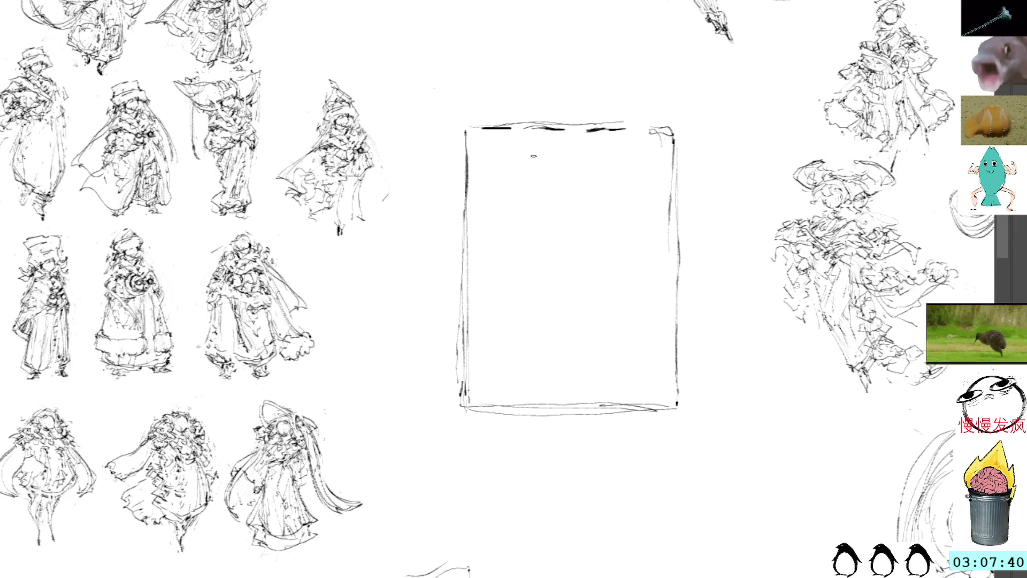
# Tilt the canvas and sketch the head outline, neck and shoulders inside the frame
pyautogui.moveTo(752, 98); pyautogui.dragTo(534, 155)
pyautogui.moveTo(514, 207)
pyautogui.mouseDown()
pyautogui.moveTo(522, 195)
pyautogui.moveTo(556, 194)
pyautogui.moveTo(515, 210)
pyautogui.moveTo(556, 217)
pyautogui.moveTo(561, 199)
pyautogui.moveTo(561, 222)
pyautogui.mouseUp()
pyautogui.moveTo(521, 214)
pyautogui.mouseDown()
pyautogui.moveTo(525, 231)
pyautogui.moveTo(568, 204)
pyautogui.mouseUp()
pyautogui.moveTo(569, 202)
pyautogui.mouseDown()
pyautogui.moveTo(538, 235)
pyautogui.moveTo(551, 242)
pyautogui.mouseUp()
pyautogui.moveTo(553, 247)
pyautogui.mouseDown()
pyautogui.moveTo(545, 261)
pyautogui.moveTo(573, 254)
pyautogui.moveTo(582, 264)
pyautogui.moveTo(525, 278)
pyautogui.moveTo(565, 309)
pyautogui.moveTo(573, 299)
pyautogui.moveTo(552, 310)
pyautogui.moveTo(520, 298)
pyautogui.moveTo(516, 244)
pyautogui.moveTo(513, 266)
pyautogui.moveTo(549, 276)
pyautogui.mouseUp()
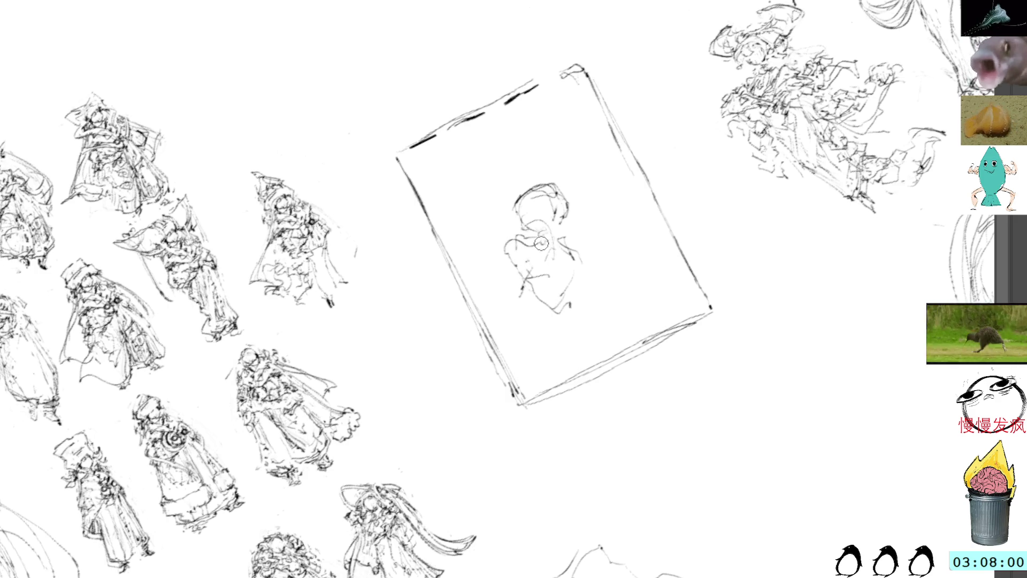
# Sketch the torso's right side and the shoulder-to-arm lines below the head
pyautogui.moveTo(530, 240)
pyautogui.mouseDown()
pyautogui.moveTo(583, 256)
pyautogui.moveTo(578, 280)
pyautogui.mouseUp()
pyautogui.moveTo(556, 248)
pyautogui.mouseDown()
pyautogui.moveTo(583, 262)
pyautogui.moveTo(587, 283)
pyautogui.moveTo(576, 291)
pyautogui.mouseUp()
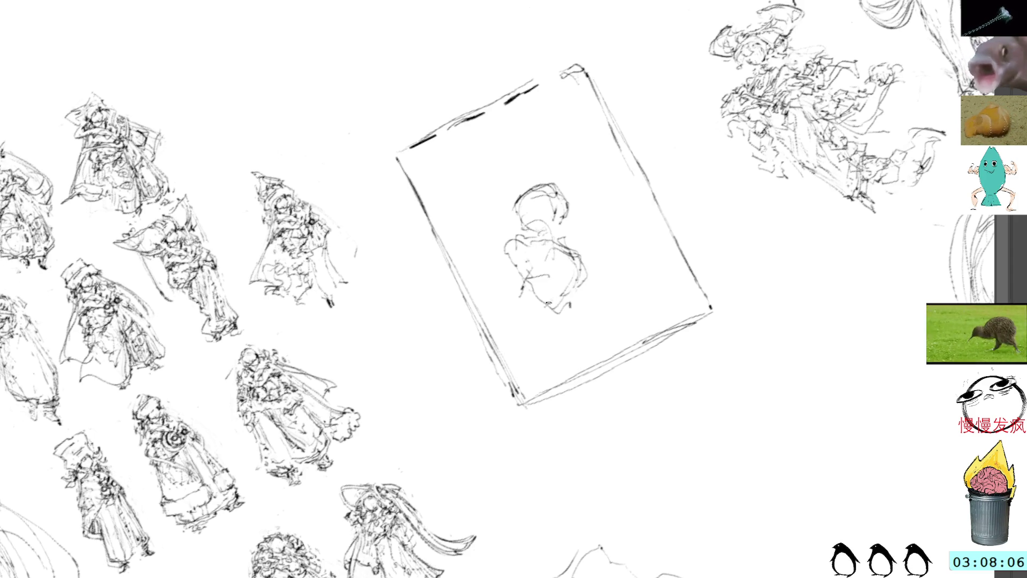
pyautogui.moveTo(551, 243)
pyautogui.mouseDown()
pyautogui.moveTo(517, 291)
pyautogui.moveTo(488, 283)
pyautogui.mouseUp()
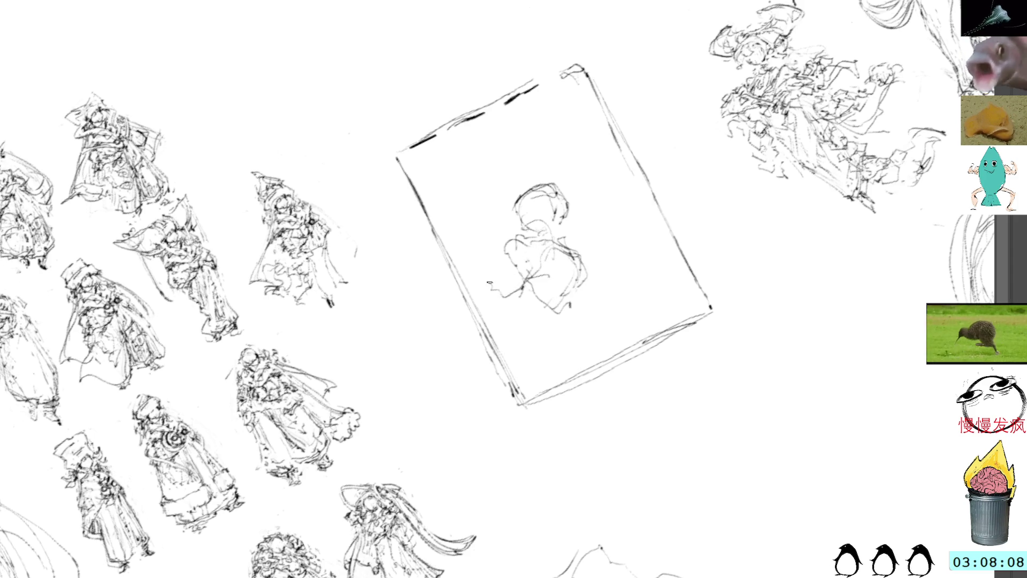
pyautogui.moveTo(523, 250); pyautogui.dragTo(497, 281)
pyautogui.moveTo(529, 257)
pyautogui.mouseDown()
pyautogui.moveTo(562, 223)
pyautogui.moveTo(551, 209)
pyautogui.mouseUp()
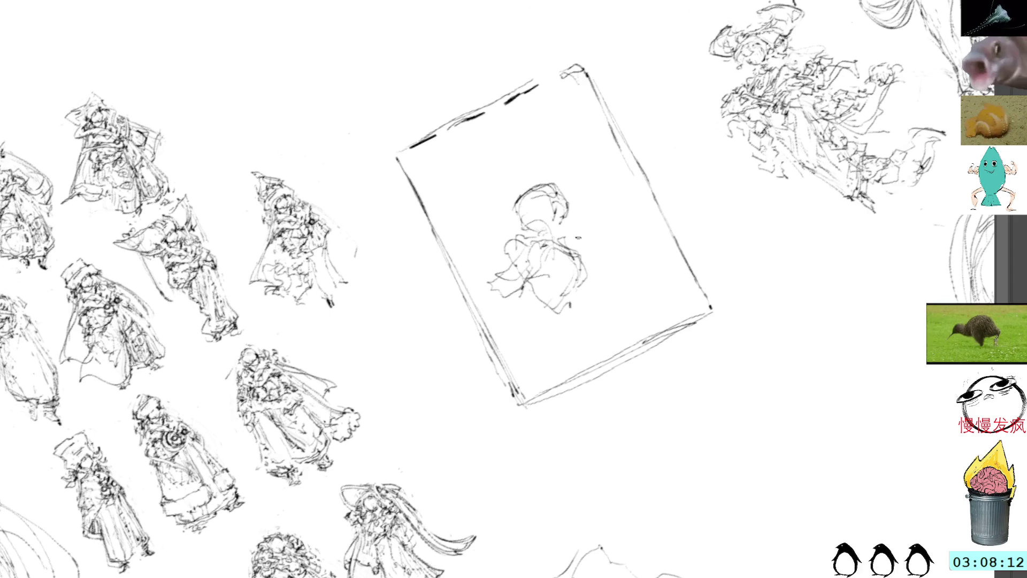
# Add a ribbon sweeping up the figure's right and flowing hair along the frame's top
pyautogui.moveTo(588, 261); pyautogui.dragTo(620, 190)
pyautogui.moveTo(571, 240)
pyautogui.mouseDown()
pyautogui.moveTo(598, 217)
pyautogui.moveTo(609, 230)
pyautogui.moveTo(623, 193)
pyautogui.moveTo(593, 207)
pyautogui.moveTo(609, 181)
pyautogui.moveTo(591, 188)
pyautogui.moveTo(570, 143)
pyautogui.moveTo(602, 157)
pyautogui.mouseUp()
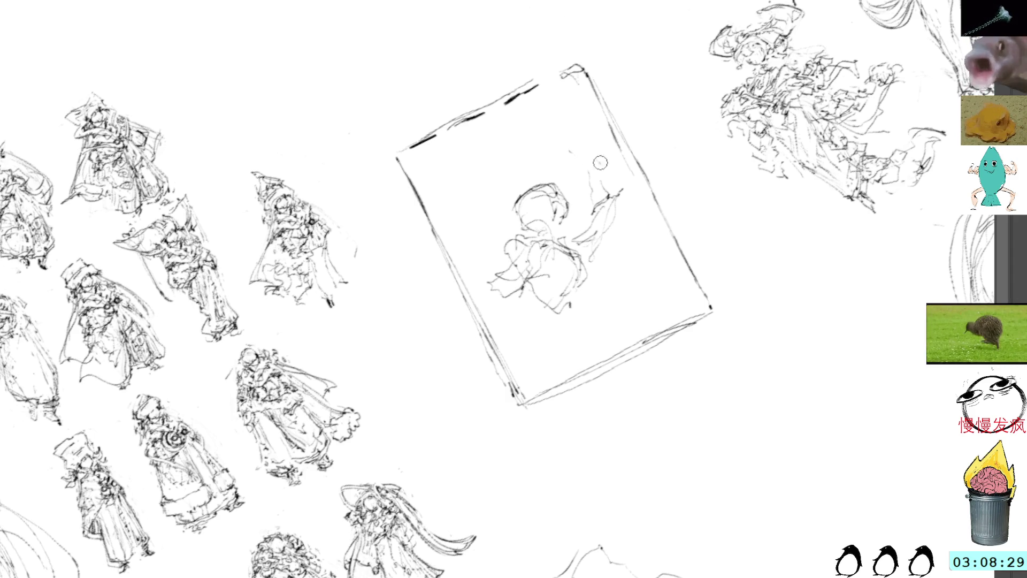
pyautogui.moveTo(565, 242)
pyautogui.mouseDown()
pyautogui.moveTo(583, 243)
pyautogui.moveTo(589, 258)
pyautogui.moveTo(612, 209)
pyautogui.moveTo(581, 222)
pyautogui.moveTo(602, 181)
pyautogui.moveTo(590, 194)
pyautogui.moveTo(582, 167)
pyautogui.moveTo(592, 164)
pyautogui.moveTo(568, 132)
pyautogui.moveTo(576, 157)
pyautogui.moveTo(582, 134)
pyautogui.moveTo(588, 143)
pyautogui.moveTo(526, 115)
pyautogui.moveTo(551, 111)
pyautogui.moveTo(509, 116)
pyautogui.mouseUp()
pyautogui.moveTo(428, 140)
pyautogui.mouseDown()
pyautogui.moveTo(471, 158)
pyautogui.moveTo(494, 147)
pyautogui.moveTo(452, 169)
pyautogui.moveTo(511, 125)
pyautogui.moveTo(538, 136)
pyautogui.moveTo(564, 128)
pyautogui.mouseUp()
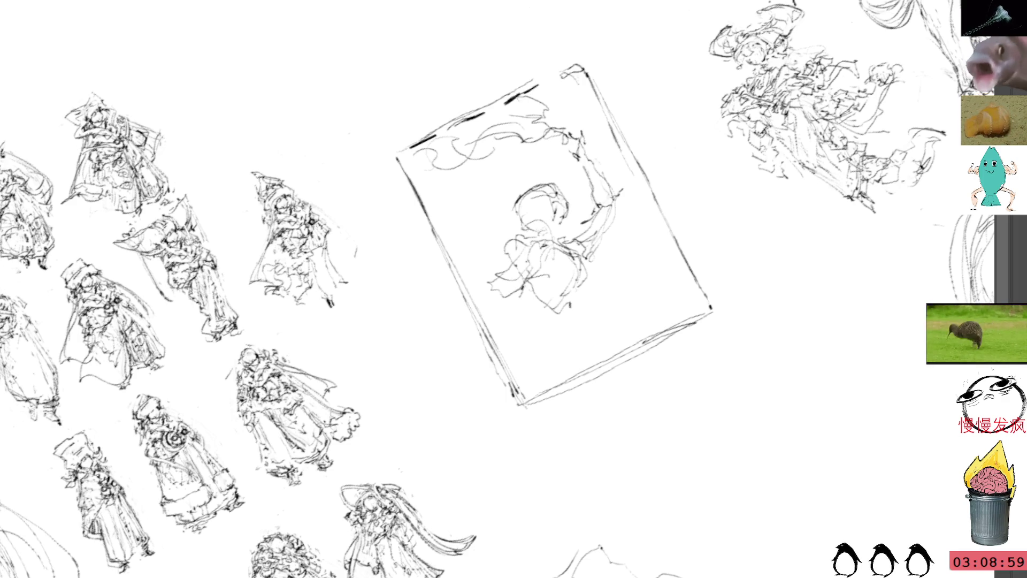
# Reset the view, add strokes around the figure's head, and draw a long diagonal guide line
pyautogui.press('Escape')
pyautogui.moveTo(675, 65); pyautogui.dragTo(676, 14)
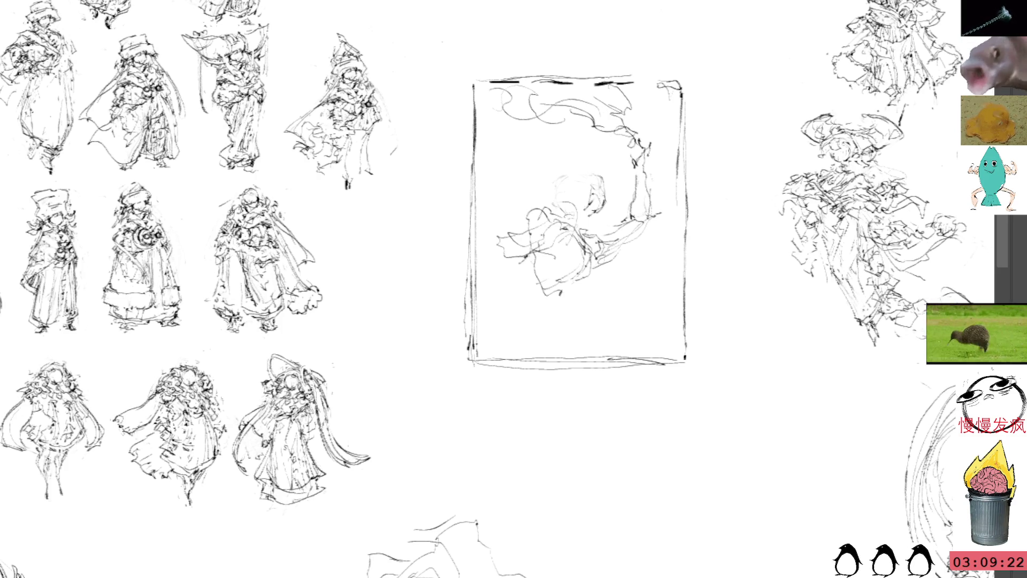
pyautogui.moveTo(599, 169)
pyautogui.mouseDown()
pyautogui.moveTo(564, 182)
pyautogui.moveTo(600, 167)
pyautogui.moveTo(607, 191)
pyautogui.mouseUp()
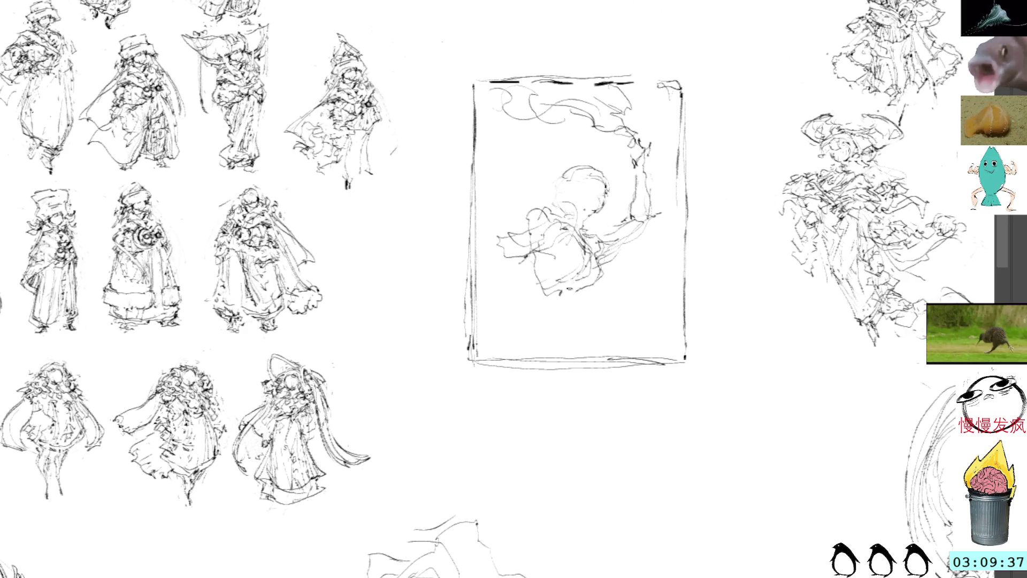
pyautogui.moveTo(711, 169)
pyautogui.mouseDown()
pyautogui.moveTo(691, 78)
pyautogui.moveTo(565, 77)
pyautogui.mouseUp()
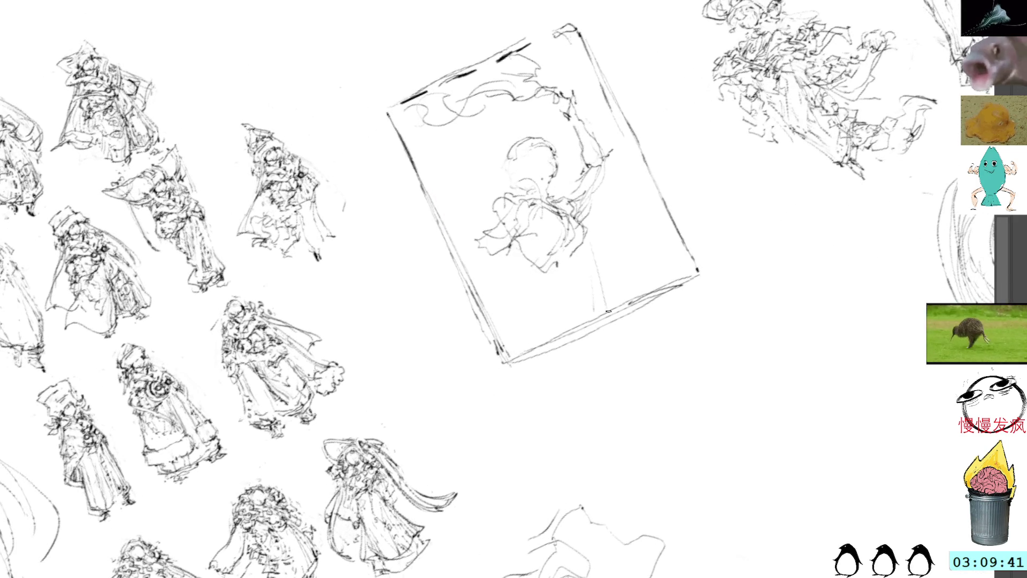
pyautogui.moveTo(523, 114); pyautogui.dragTo(450, 277)
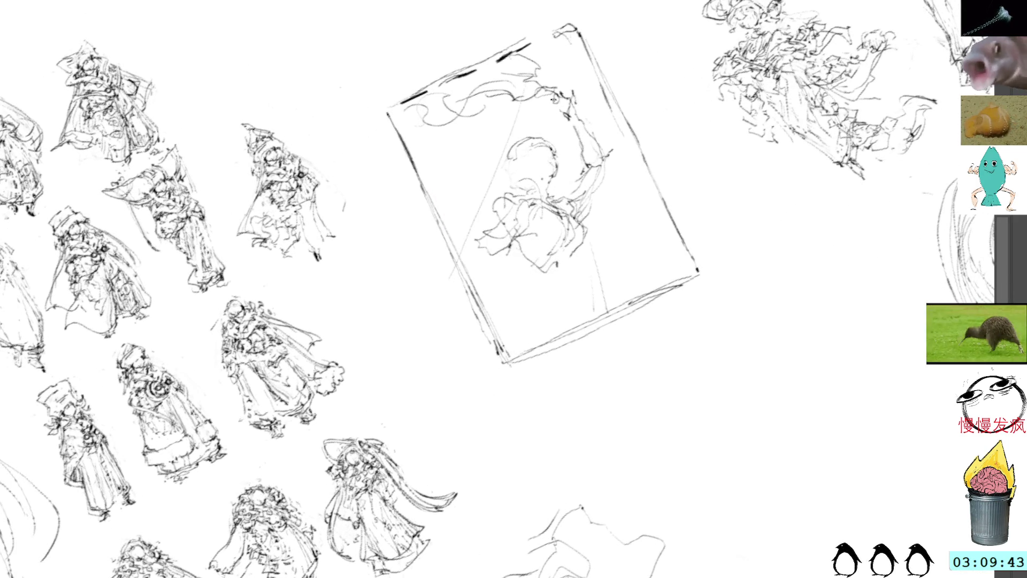
# Add pencil marks around the figure's head and neck and below it
pyautogui.moveTo(514, 169)
pyautogui.mouseDown()
pyautogui.moveTo(524, 176)
pyautogui.moveTo(502, 209)
pyautogui.mouseUp()
pyautogui.moveTo(514, 153); pyautogui.dragTo(522, 150)
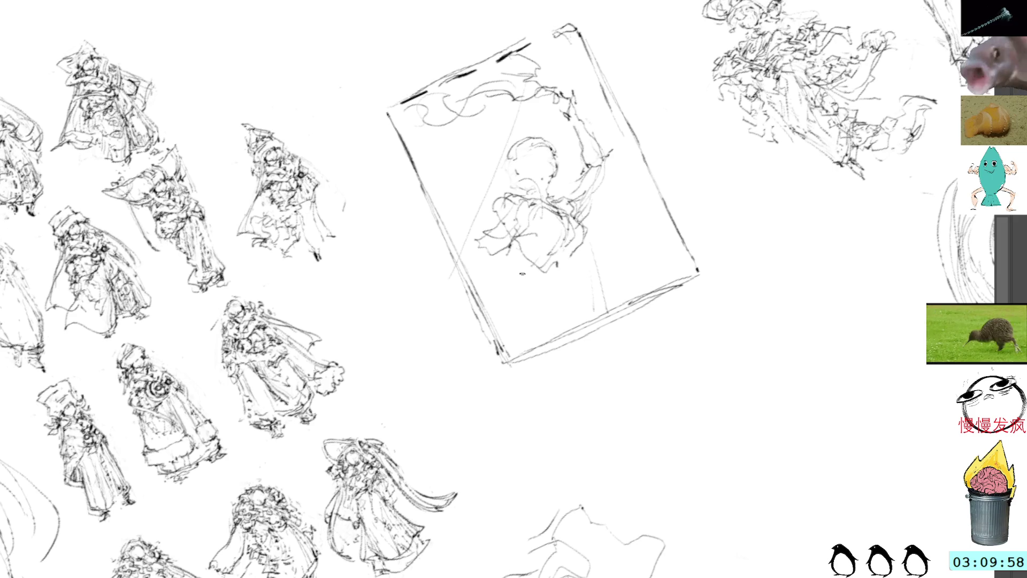
pyautogui.moveTo(512, 276); pyautogui.dragTo(498, 295)
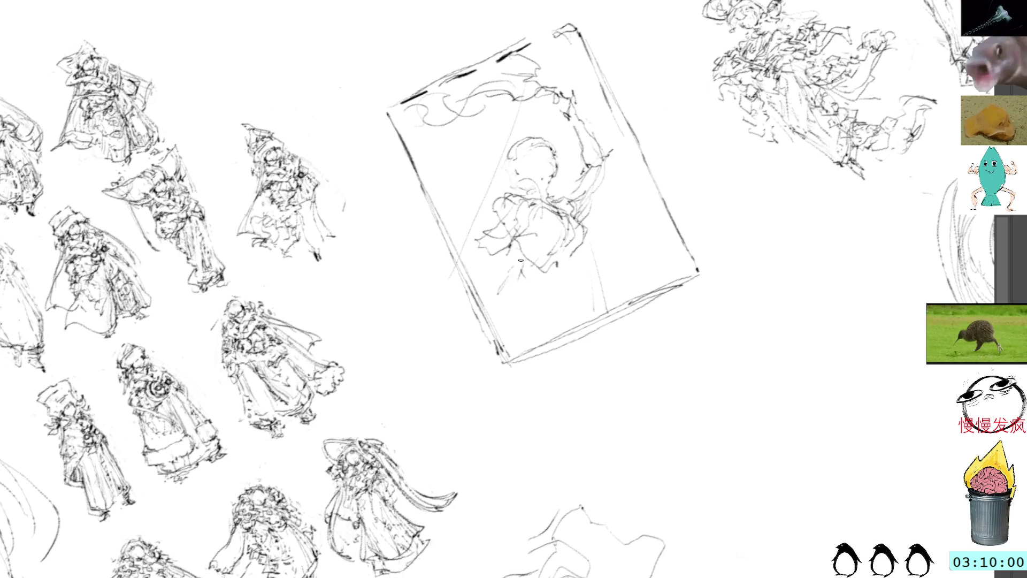
pyautogui.moveTo(547, 256)
pyautogui.mouseDown()
pyautogui.moveTo(576, 256)
pyautogui.moveTo(560, 294)
pyautogui.mouseUp()
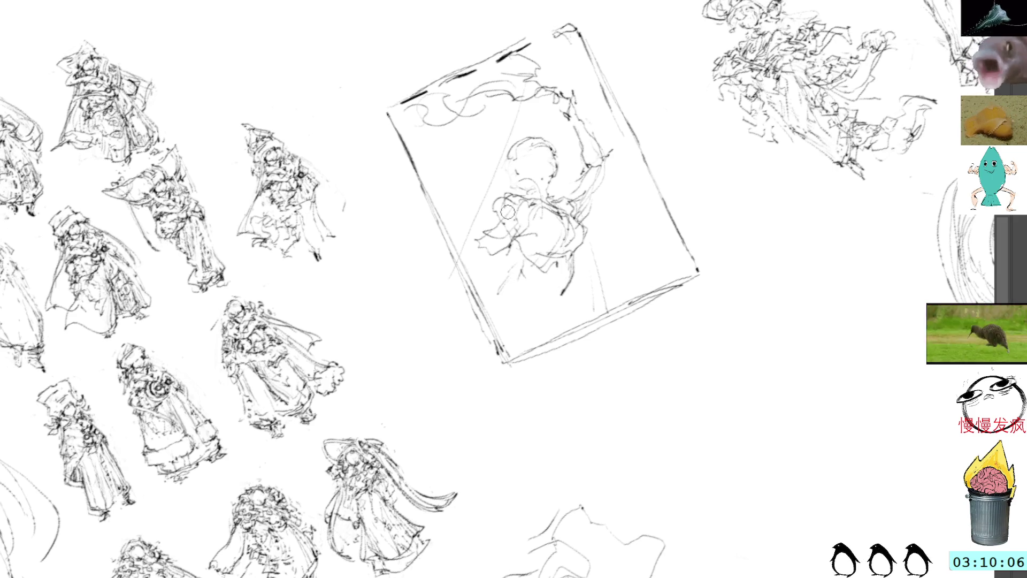
# Sketch the figure's lower body and right side, then lasso the raised arm
pyautogui.moveTo(523, 258)
pyautogui.mouseDown()
pyautogui.moveTo(499, 293)
pyautogui.moveTo(524, 281)
pyautogui.moveTo(478, 296)
pyautogui.mouseUp()
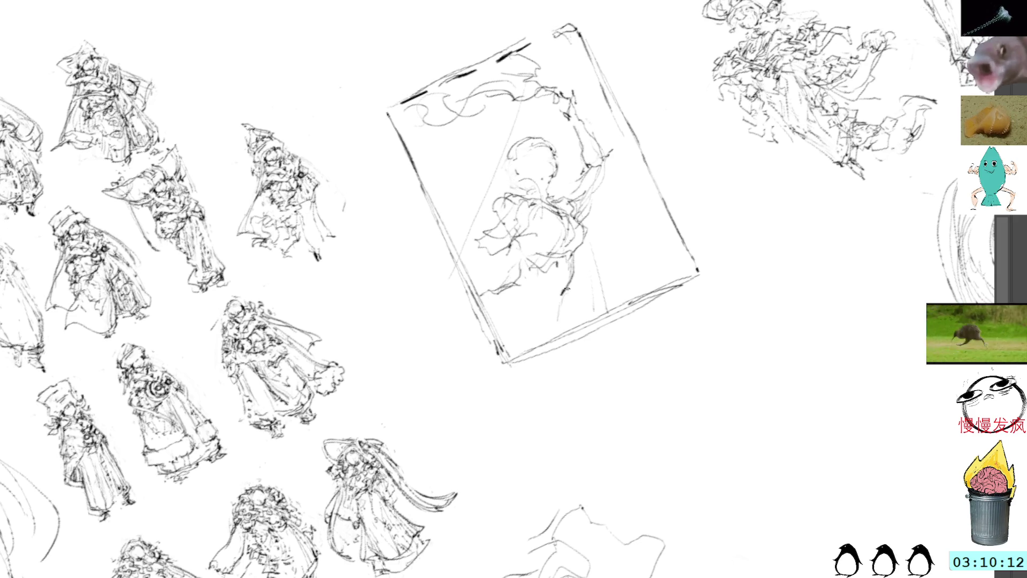
pyautogui.moveTo(567, 286)
pyautogui.mouseDown()
pyautogui.moveTo(561, 337)
pyautogui.moveTo(571, 328)
pyautogui.mouseUp()
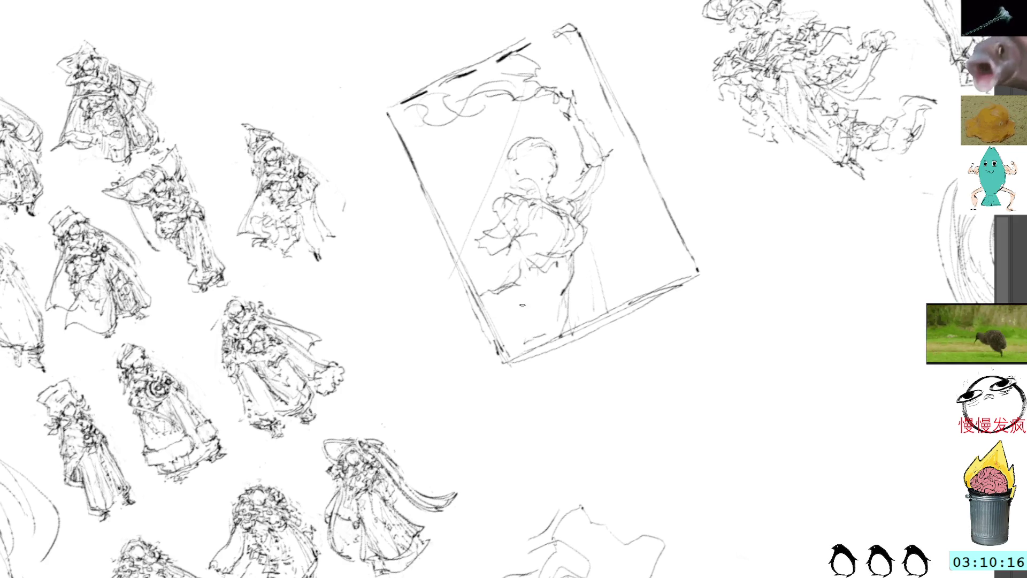
pyautogui.moveTo(499, 320); pyautogui.dragTo(493, 304)
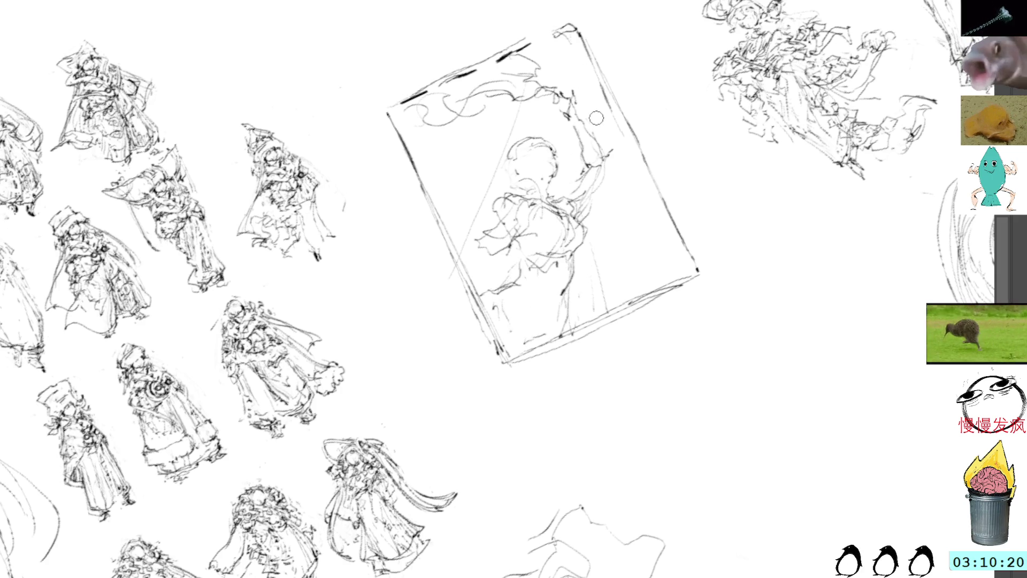
pyautogui.moveTo(588, 88)
pyautogui.mouseDown()
pyautogui.moveTo(573, 85)
pyautogui.moveTo(567, 212)
pyautogui.moveTo(615, 155)
pyautogui.moveTo(589, 91)
pyautogui.mouseUp()
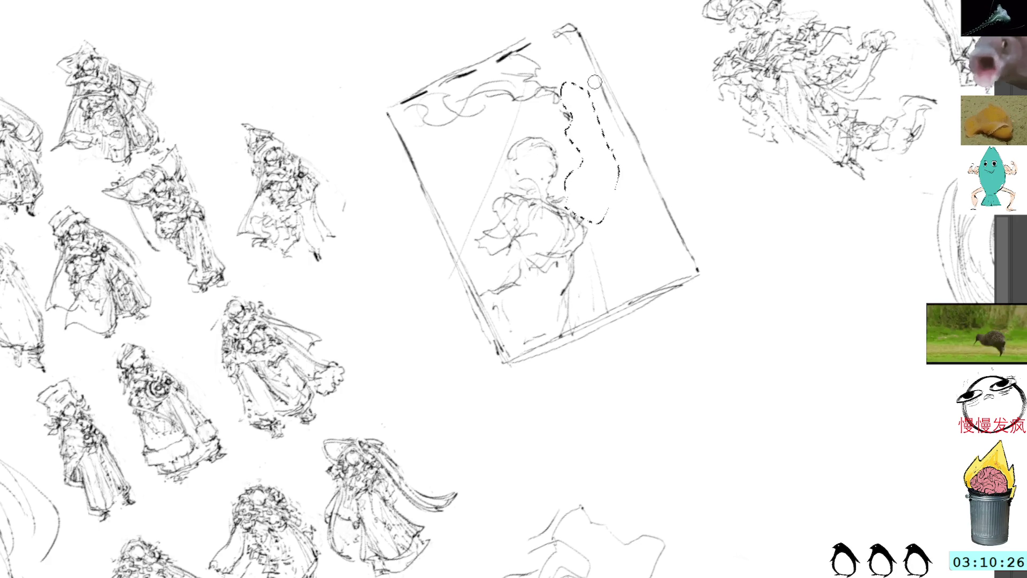
# Erase the lassoed raised arm and sketch the figure's left shoulder and arm
pyautogui.press('Delete')
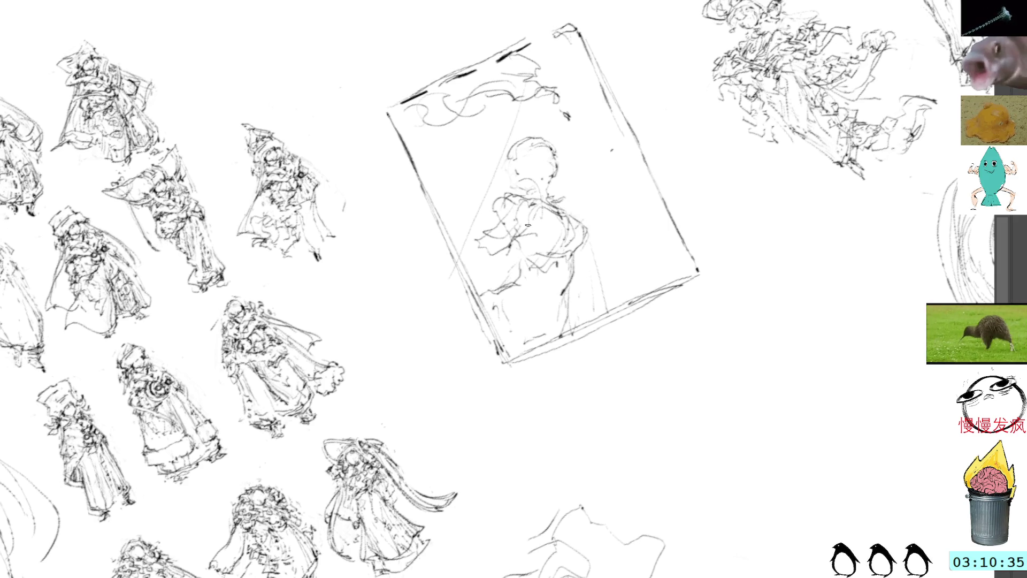
pyautogui.moveTo(508, 209)
pyautogui.mouseDown()
pyautogui.moveTo(471, 230)
pyautogui.moveTo(495, 247)
pyautogui.moveTo(532, 235)
pyautogui.mouseUp()
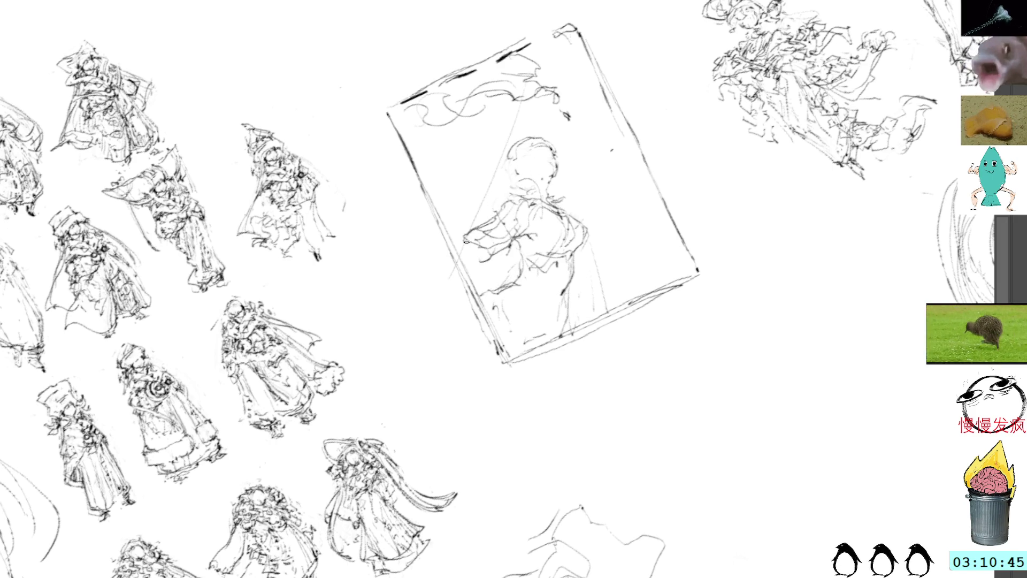
pyautogui.moveTo(450, 231); pyautogui.dragTo(488, 239)
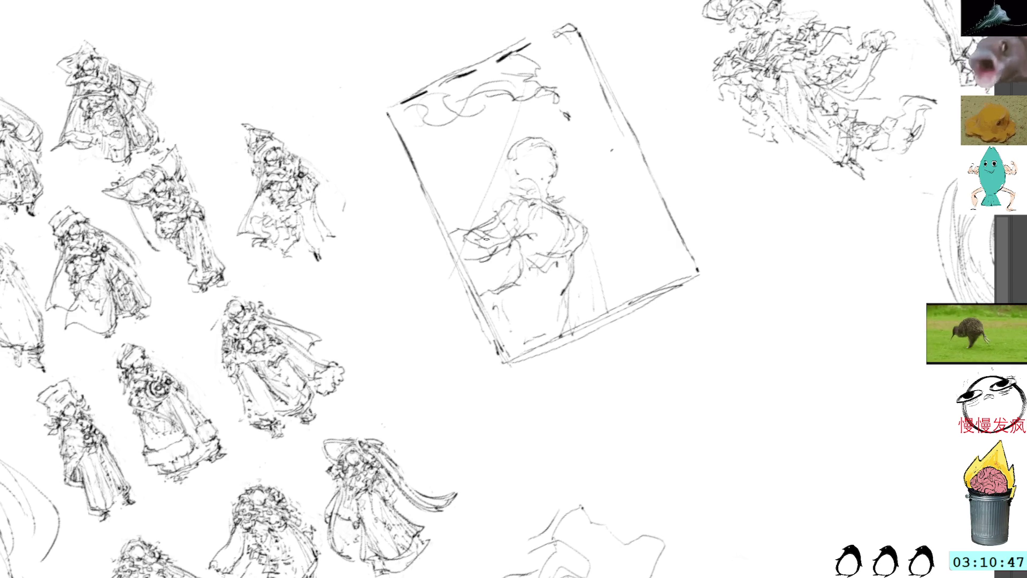
# Touch up the face, shoulder and mouth, then select the head for transforming
pyautogui.moveTo(520, 164); pyautogui.dragTo(513, 169)
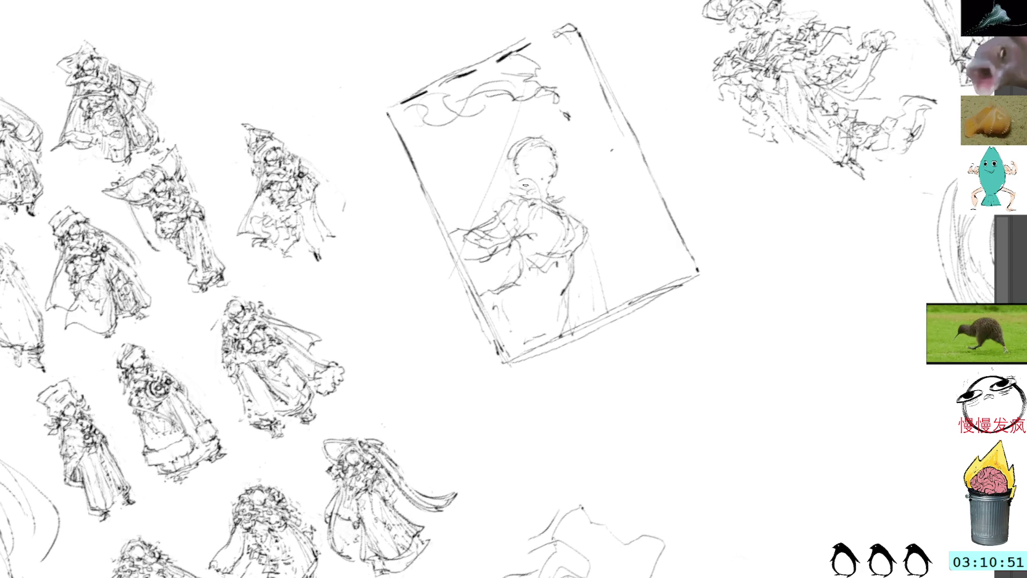
pyautogui.moveTo(488, 242); pyautogui.dragTo(495, 244)
pyautogui.moveTo(541, 188); pyautogui.dragTo(547, 189)
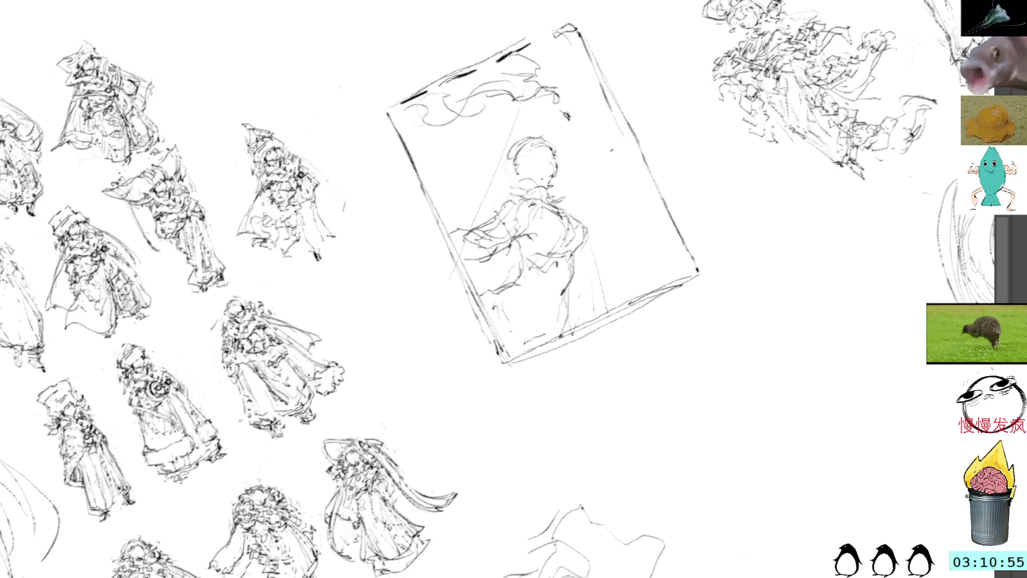
pyautogui.moveTo(528, 127)
pyautogui.mouseDown()
pyautogui.moveTo(561, 195)
pyautogui.moveTo(531, 116)
pyautogui.mouseUp()
pyautogui.hotkey('ctrl', 't')
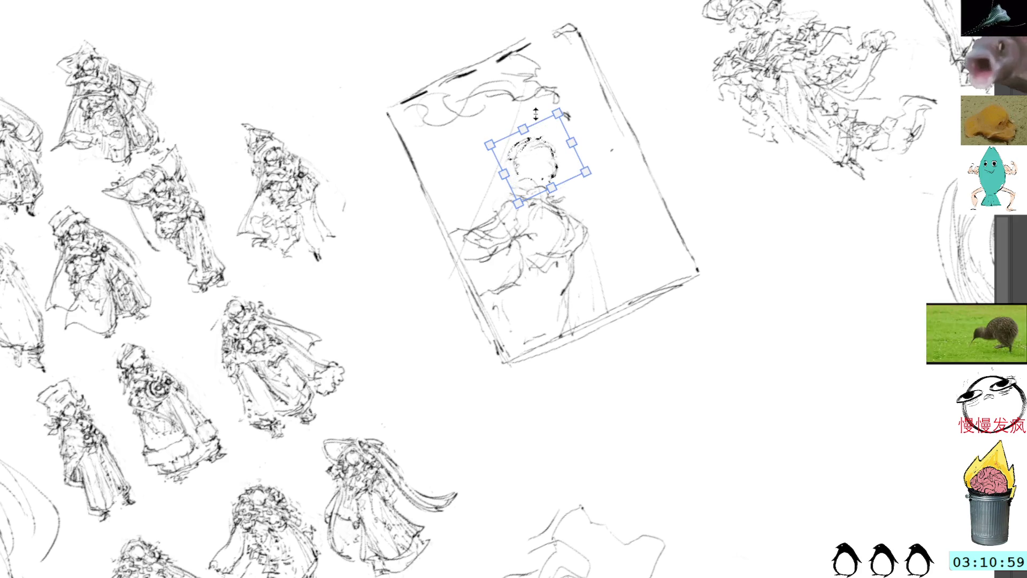
# Shift the head slightly right and down, deselect it, and add a jaw stroke
pyautogui.moveTo(554, 153); pyautogui.dragTo(557, 155)
pyautogui.press('Return')
pyautogui.hotkey('ctrl', 'd')
pyautogui.press('b')
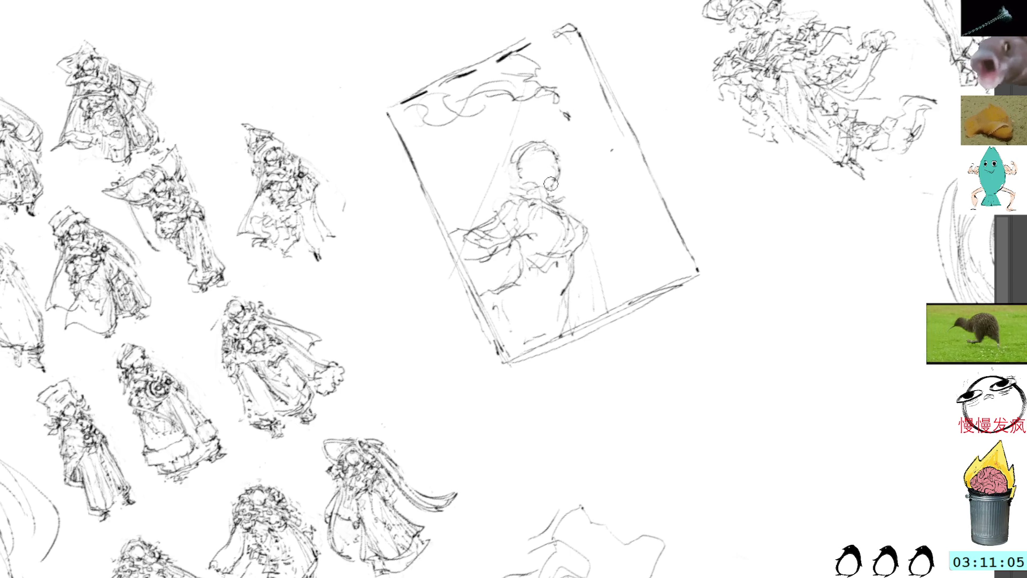
pyautogui.moveTo(547, 182); pyautogui.dragTo(559, 176)
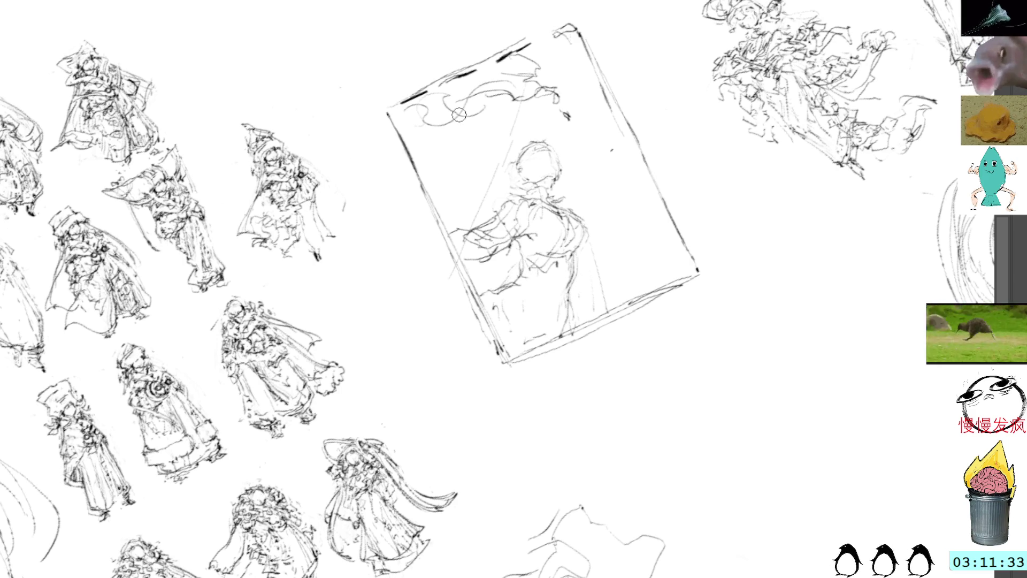
# Sketch the chest, neck, left side of the face and head, and a curving strand
pyautogui.moveTo(514, 291); pyautogui.dragTo(543, 283)
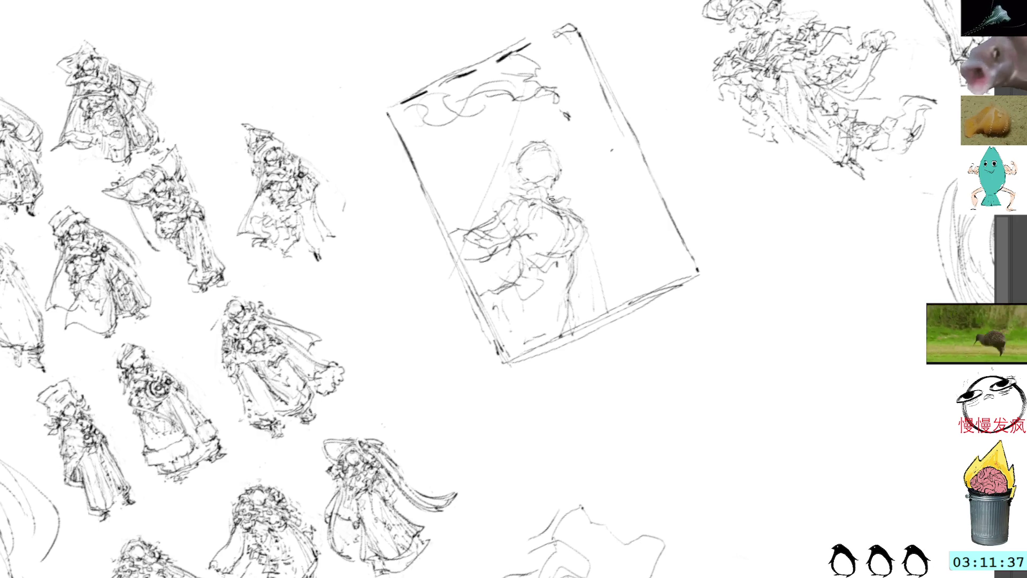
pyautogui.moveTo(554, 181)
pyautogui.mouseDown()
pyautogui.moveTo(515, 174)
pyautogui.moveTo(514, 162)
pyautogui.moveTo(545, 140)
pyautogui.moveTo(511, 179)
pyautogui.mouseUp()
pyautogui.moveTo(520, 177)
pyautogui.mouseDown()
pyautogui.moveTo(475, 164)
pyautogui.moveTo(483, 129)
pyautogui.mouseUp()
pyautogui.moveTo(484, 160)
pyautogui.mouseDown()
pyautogui.moveTo(519, 152)
pyautogui.moveTo(508, 129)
pyautogui.moveTo(487, 153)
pyautogui.moveTo(544, 117)
pyautogui.mouseUp()
pyautogui.moveTo(584, 61); pyautogui.dragTo(540, 110)
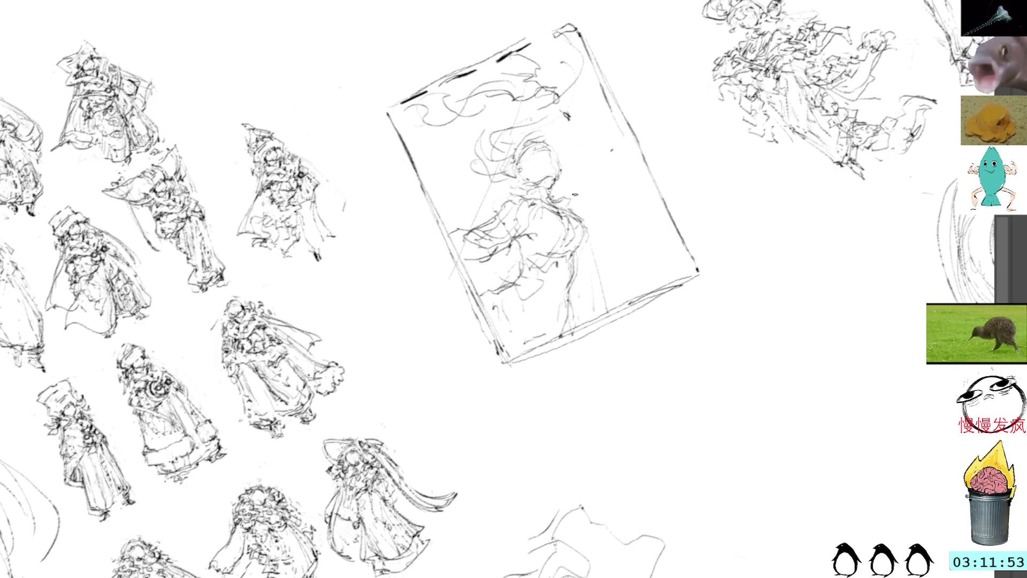
pyautogui.moveTo(577, 213)
pyautogui.mouseDown()
pyautogui.moveTo(610, 180)
pyautogui.moveTo(599, 163)
pyautogui.moveTo(591, 184)
pyautogui.moveTo(599, 177)
pyautogui.moveTo(581, 116)
pyautogui.moveTo(560, 123)
pyautogui.moveTo(577, 129)
pyautogui.mouseUp()
# Draw the raised arm and flowing hair strands across the top of the frame
pyautogui.moveTo(530, 42); pyautogui.dragTo(567, 68)
pyautogui.moveTo(514, 96)
pyautogui.mouseDown()
pyautogui.moveTo(536, 107)
pyautogui.moveTo(541, 92)
pyautogui.mouseUp()
pyautogui.moveTo(552, 97); pyautogui.dragTo(591, 85)
pyautogui.moveTo(517, 86)
pyautogui.mouseDown()
pyautogui.moveTo(576, 85)
pyautogui.moveTo(591, 111)
pyautogui.mouseUp()
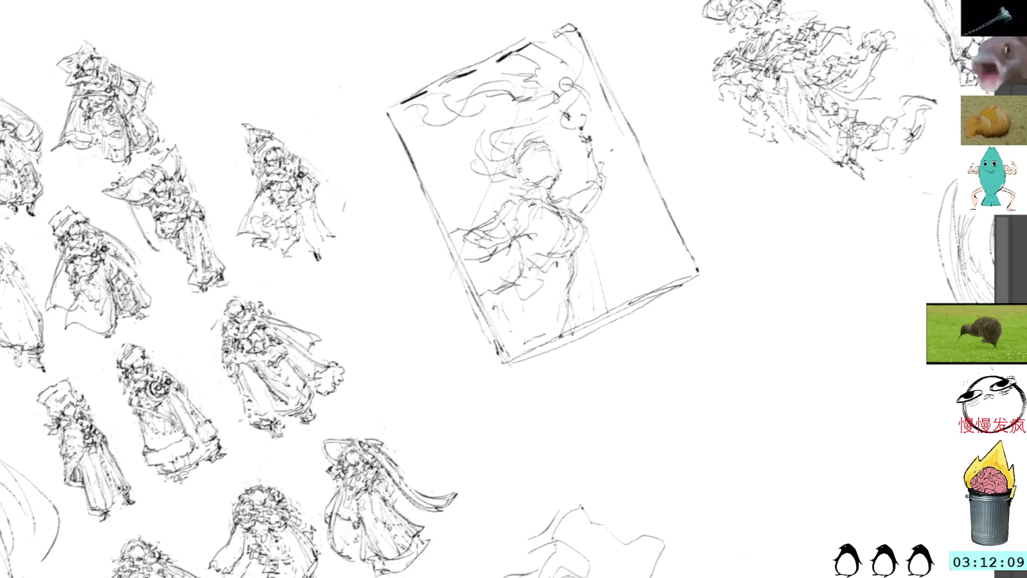
pyautogui.moveTo(545, 94)
pyautogui.mouseDown()
pyautogui.moveTo(580, 91)
pyautogui.moveTo(583, 108)
pyautogui.mouseUp()
pyautogui.moveTo(574, 80)
pyautogui.mouseDown()
pyautogui.moveTo(587, 92)
pyautogui.moveTo(582, 126)
pyautogui.mouseUp()
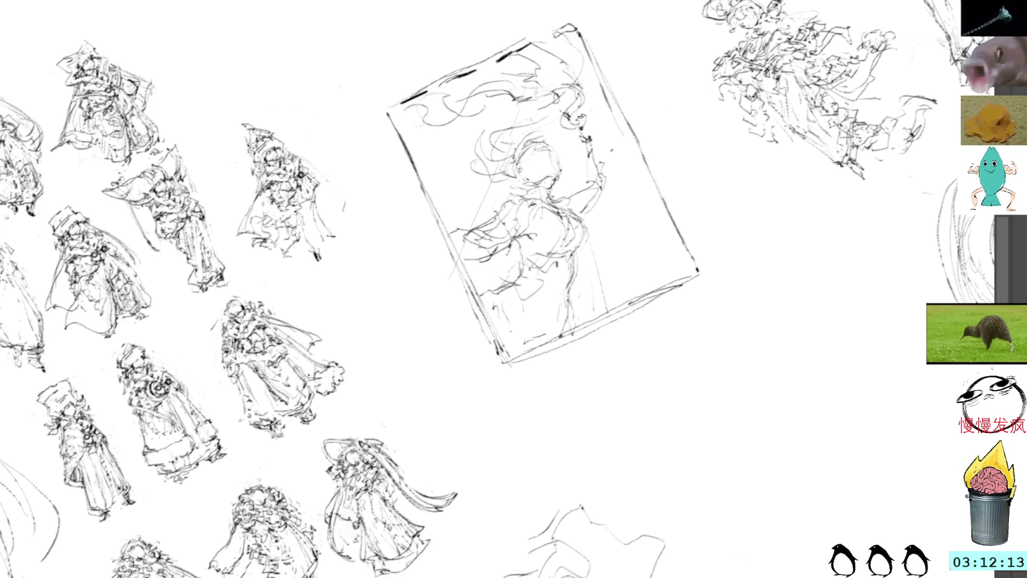
pyautogui.moveTo(588, 75); pyautogui.dragTo(588, 120)
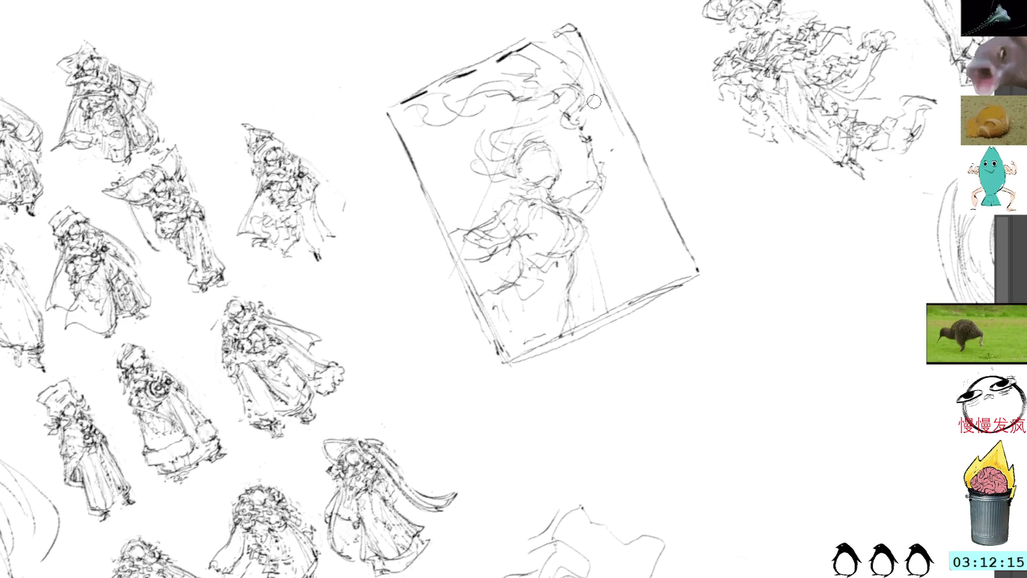
# Refine the raised arm, face and hair, adding strands on the left side
pyautogui.moveTo(585, 188)
pyautogui.mouseDown()
pyautogui.moveTo(588, 163)
pyautogui.moveTo(600, 183)
pyautogui.mouseUp()
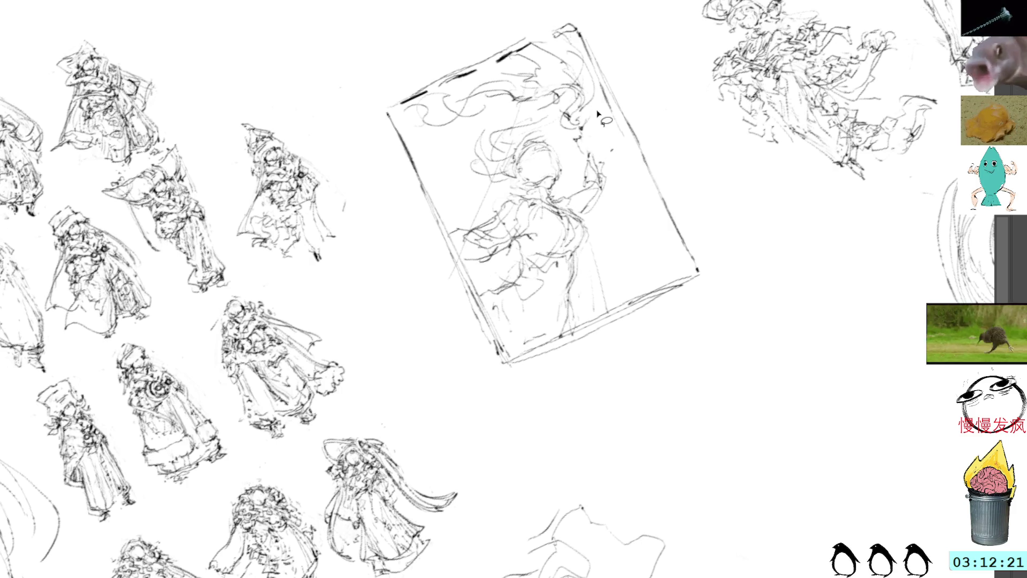
pyautogui.moveTo(592, 147); pyautogui.dragTo(593, 161)
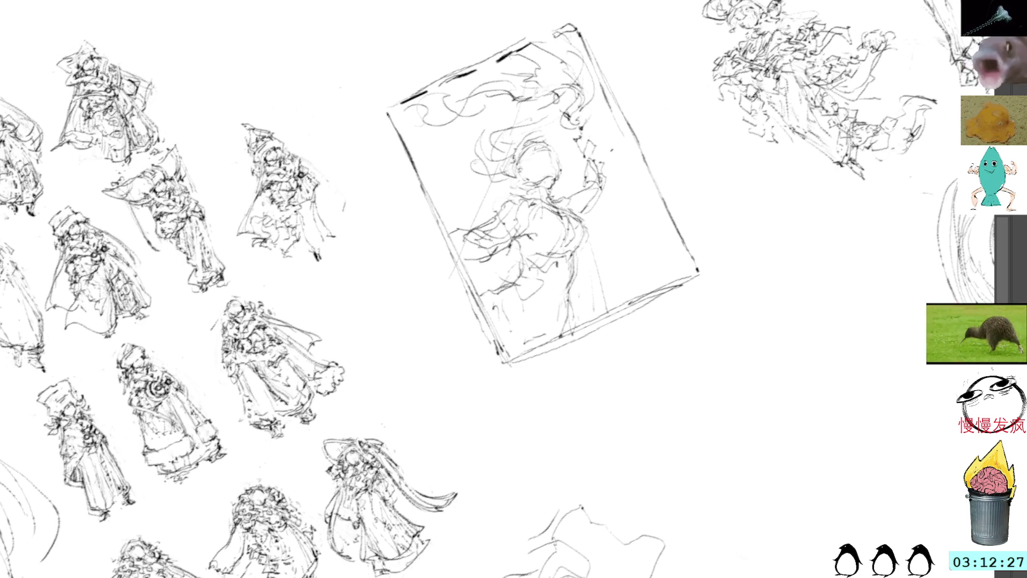
pyautogui.moveTo(565, 145); pyautogui.dragTo(558, 159)
pyautogui.moveTo(561, 118)
pyautogui.mouseDown()
pyautogui.moveTo(547, 145)
pyautogui.moveTo(562, 156)
pyautogui.moveTo(484, 159)
pyautogui.mouseUp()
pyautogui.moveTo(495, 124)
pyautogui.mouseDown()
pyautogui.moveTo(479, 157)
pyautogui.moveTo(475, 137)
pyautogui.mouseUp()
pyautogui.moveTo(480, 135)
pyautogui.mouseDown()
pyautogui.moveTo(466, 155)
pyautogui.moveTo(511, 156)
pyautogui.moveTo(465, 181)
pyautogui.moveTo(500, 187)
pyautogui.moveTo(525, 166)
pyautogui.mouseUp()
# Lightly shade the torso and right side and add strokes in the lower middle
pyautogui.moveTo(529, 209)
pyautogui.mouseDown()
pyautogui.moveTo(562, 206)
pyautogui.moveTo(593, 227)
pyautogui.moveTo(586, 258)
pyautogui.mouseUp()
pyautogui.moveTo(578, 203); pyautogui.dragTo(592, 234)
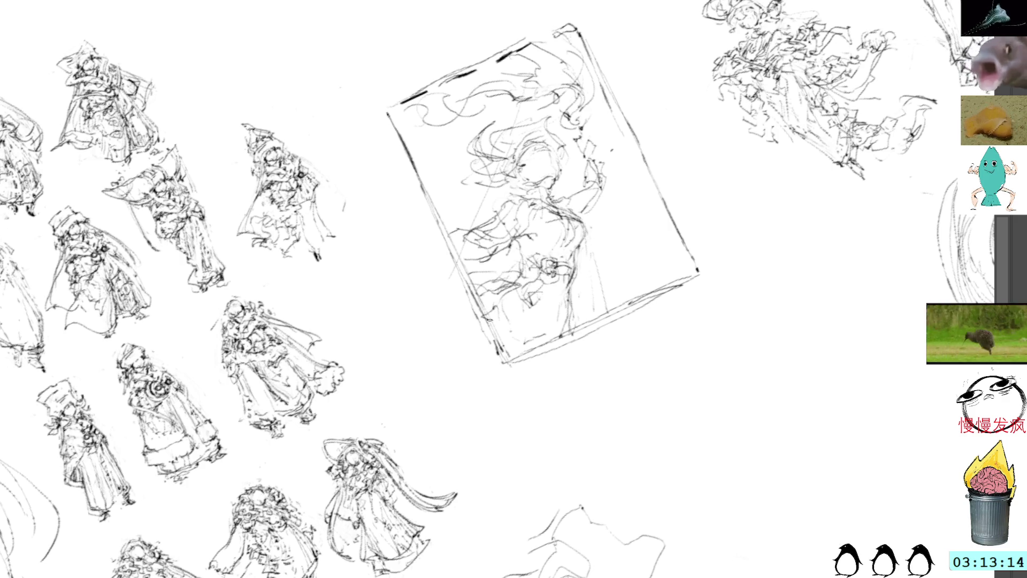
pyautogui.moveTo(539, 295)
pyautogui.mouseDown()
pyautogui.moveTo(560, 326)
pyautogui.moveTo(581, 315)
pyautogui.moveTo(579, 300)
pyautogui.moveTo(604, 316)
pyautogui.moveTo(577, 278)
pyautogui.mouseUp()
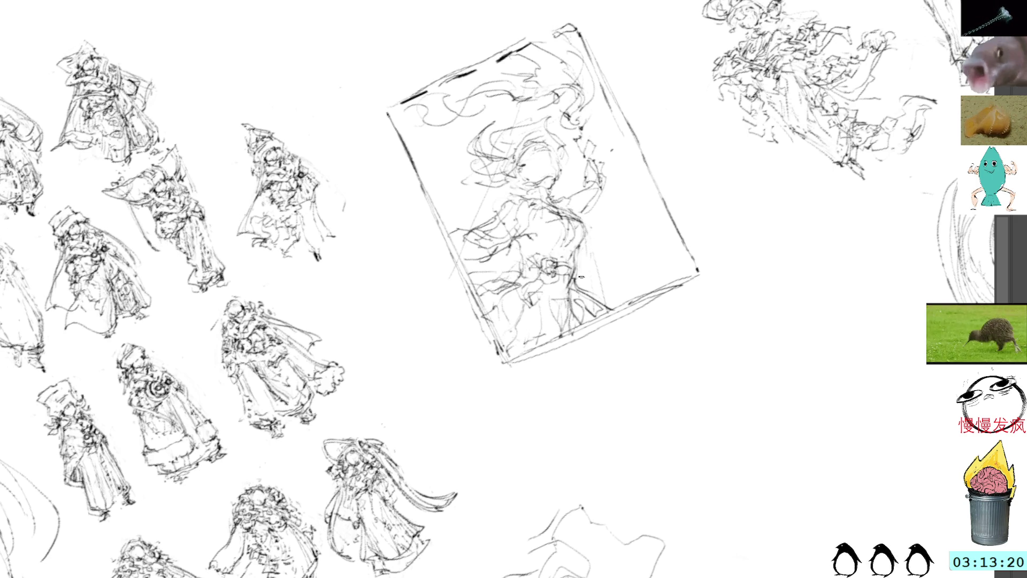
pyautogui.hscroll(5, 600, 200)
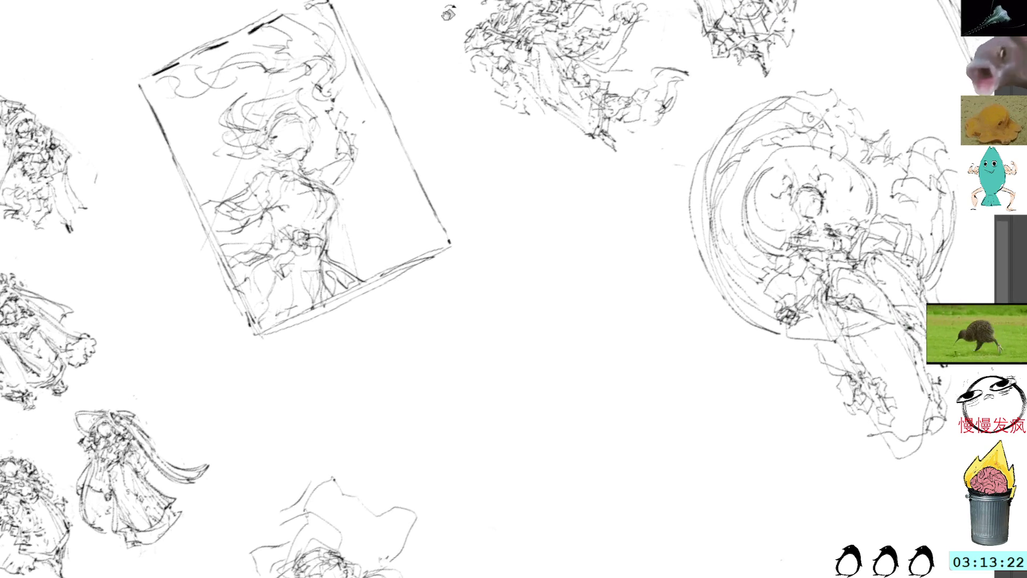
# Reset the canvas rotation upright and doodle a small squiggle and tiny oval below the frame
pyautogui.press('5')
pyautogui.moveTo(443, 280)
pyautogui.mouseDown()
pyautogui.moveTo(459, 270)
pyautogui.moveTo(469, 288)
pyautogui.mouseUp()
pyautogui.moveTo(458, 317); pyautogui.dragTo(461, 318)
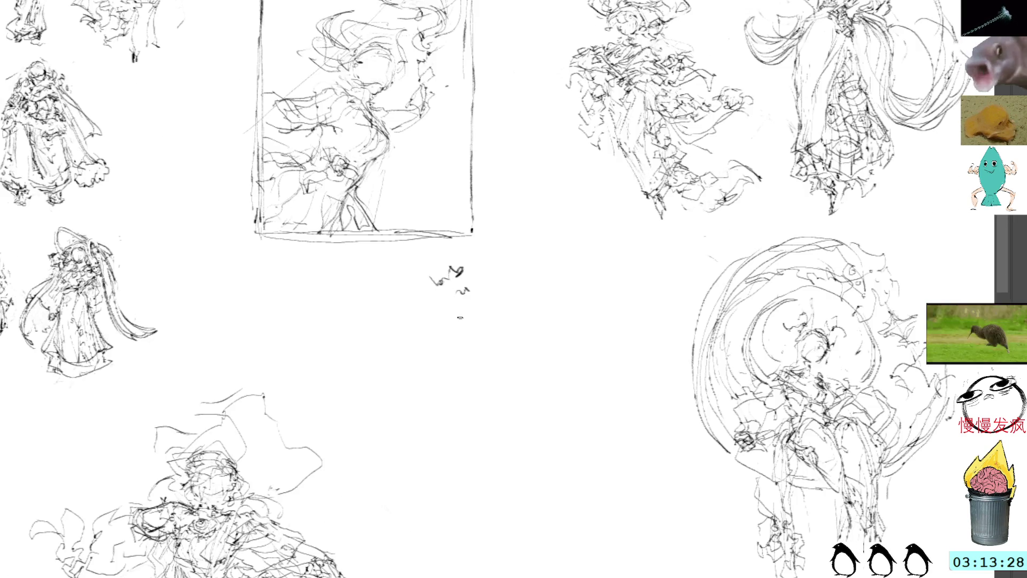
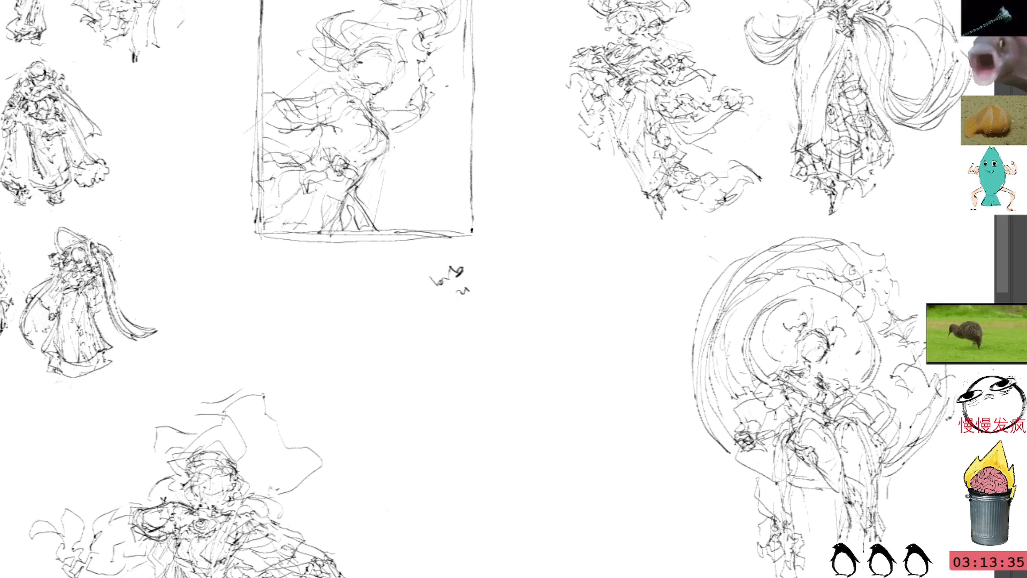
# Lasso the small scribble below the framed sketch, delete it, and deselect
pyautogui.moveTo(462, 249)
pyautogui.mouseDown()
pyautogui.moveTo(455, 316)
pyautogui.moveTo(455, 249)
pyautogui.mouseUp()
pyautogui.press('Delete')
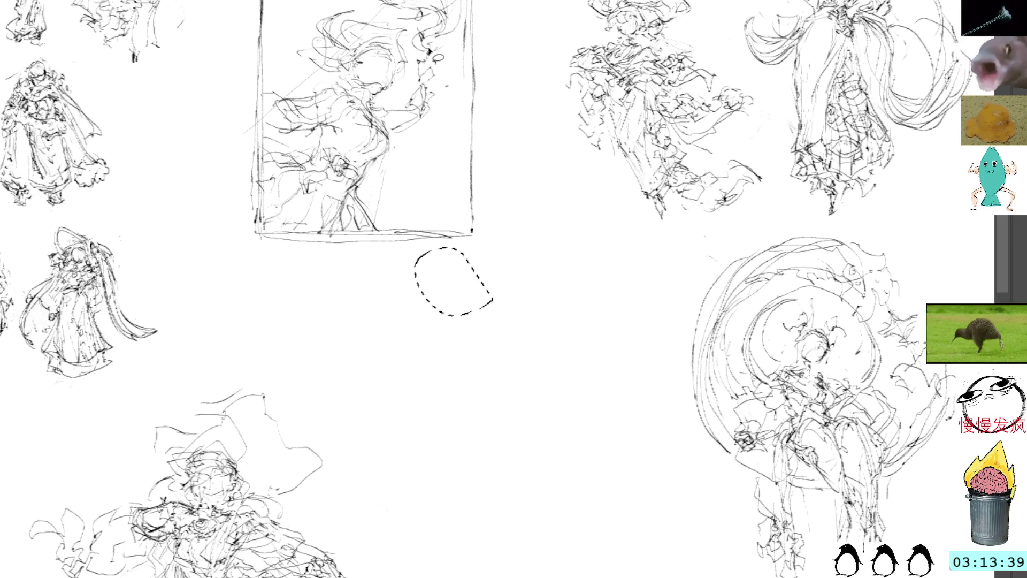
pyautogui.hotkey('ctrl', 'd')
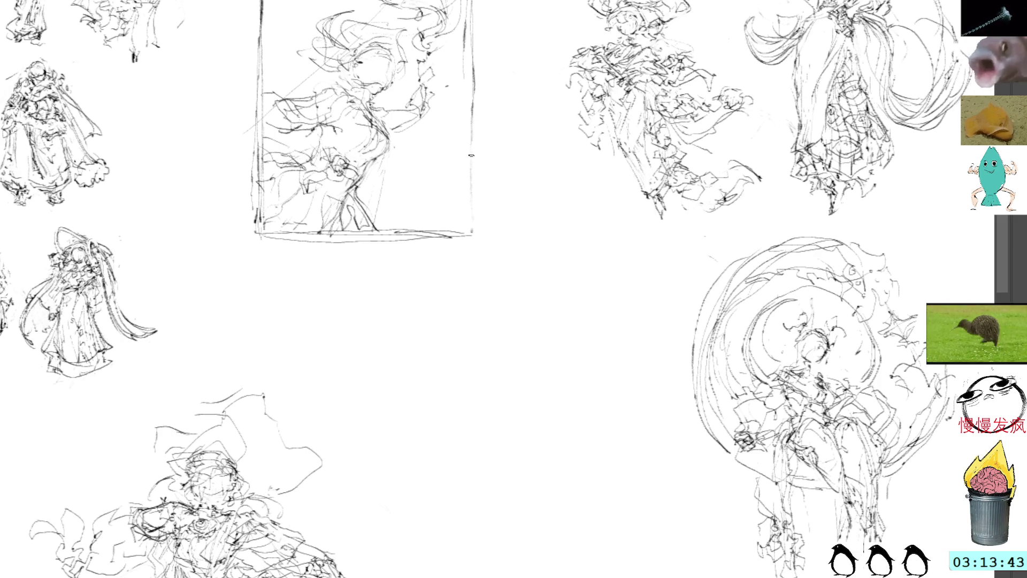
# Lasso the whole framed figure sketch and transform-drag it toward the storyboard panels
pyautogui.moveTo(527, 165)
pyautogui.mouseDown()
pyautogui.moveTo(522, 213)
pyautogui.moveTo(538, 257)
pyautogui.mouseUp()
pyautogui.moveTo(445, 13)
pyautogui.mouseDown()
pyautogui.moveTo(218, 264)
pyautogui.moveTo(550, 176)
pyautogui.moveTo(449, 46)
pyautogui.moveTo(575, 133)
pyautogui.mouseUp()
pyautogui.hotkey('ctrl', 't')
pyautogui.moveTo(815, 193)
pyautogui.mouseDown()
pyautogui.moveTo(502, 114)
pyautogui.moveTo(374, 161)
pyautogui.moveTo(491, 339)
pyautogui.moveTo(562, 197)
pyautogui.moveTo(602, 341)
pyautogui.moveTo(488, 476)
pyautogui.moveTo(629, 176)
pyautogui.mouseUp()
pyautogui.moveTo(263, 316)
pyautogui.mouseDown()
pyautogui.moveTo(826, 317)
pyautogui.moveTo(667, 171)
pyautogui.moveTo(614, 326)
pyautogui.moveTo(493, 412)
pyautogui.moveTo(562, 374)
pyautogui.moveTo(608, 303)
pyautogui.moveTo(618, 426)
pyautogui.mouseUp()
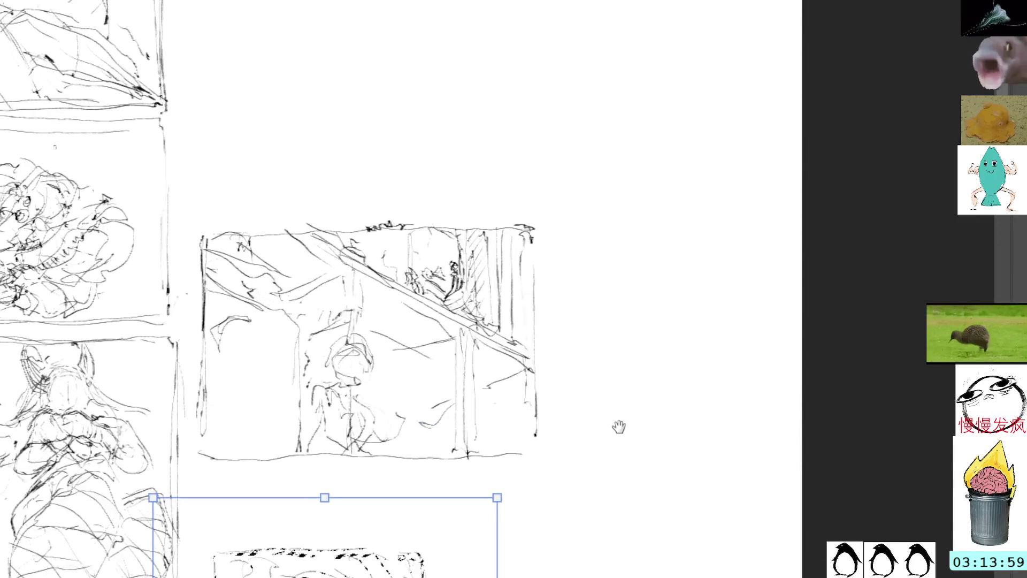
# Place the moved sketch in the middle storyboard panel, commit it, and deselect
pyautogui.hotkey('ctrl', 'z')
pyautogui.moveTo(471, 5)
pyautogui.mouseDown()
pyautogui.moveTo(486, 87)
pyautogui.moveTo(568, 213)
pyautogui.moveTo(399, 272)
pyautogui.moveTo(385, 255)
pyautogui.mouseUp()
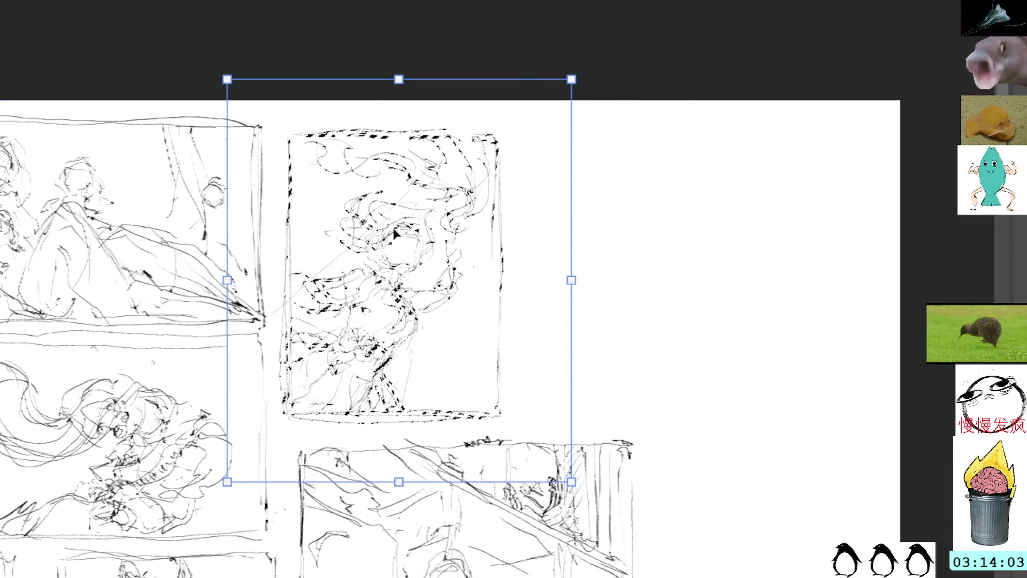
pyautogui.press('Return')
pyautogui.hotkey('ctrl', 'd')
# Draw a vertical line in the blank area beside the character sketches
pyautogui.moveTo(408, 332); pyautogui.dragTo(539, 283)
pyautogui.hscroll(-15, 539, 283)
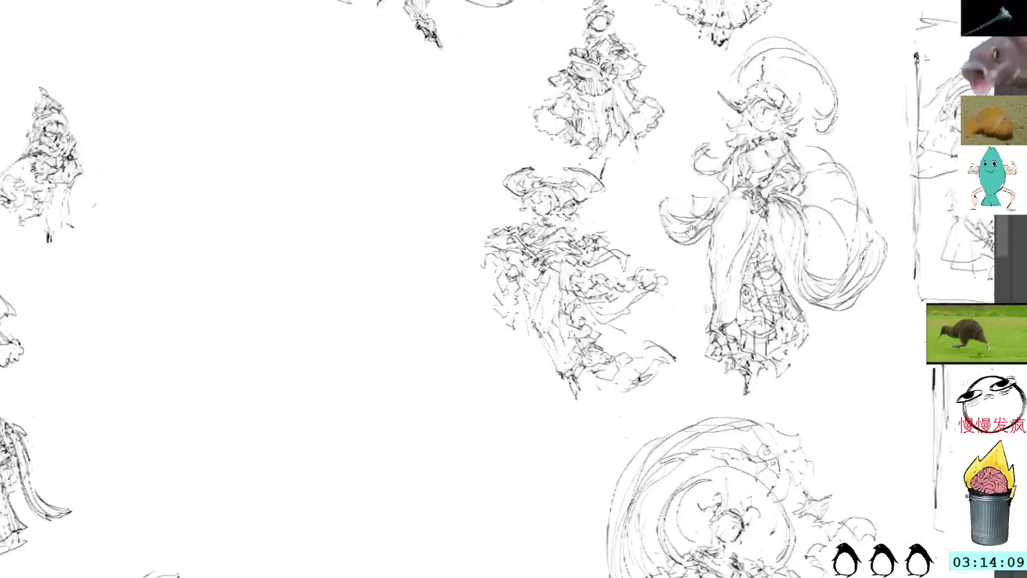
pyautogui.hscroll(-8, 672, 222)
pyautogui.moveTo(384, 120); pyautogui.dragTo(386, 401)
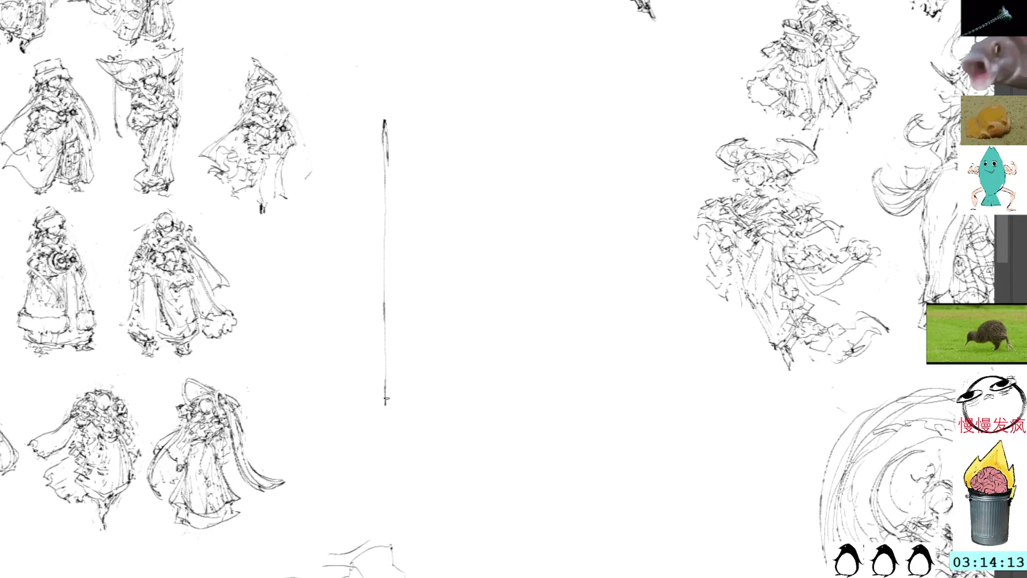
# Draw the rectangle's left, top, right and bottom edges with doubled strokes, plus a small head inside
pyautogui.moveTo(385, 300)
pyautogui.mouseDown()
pyautogui.moveTo(388, 162)
pyautogui.moveTo(388, 410)
pyautogui.mouseUp()
pyautogui.moveTo(392, 111); pyautogui.dragTo(571, 114)
pyautogui.moveTo(392, 115)
pyautogui.mouseDown()
pyautogui.moveTo(603, 115)
pyautogui.moveTo(608, 391)
pyautogui.mouseUp()
pyautogui.moveTo(607, 116); pyautogui.dragTo(608, 255)
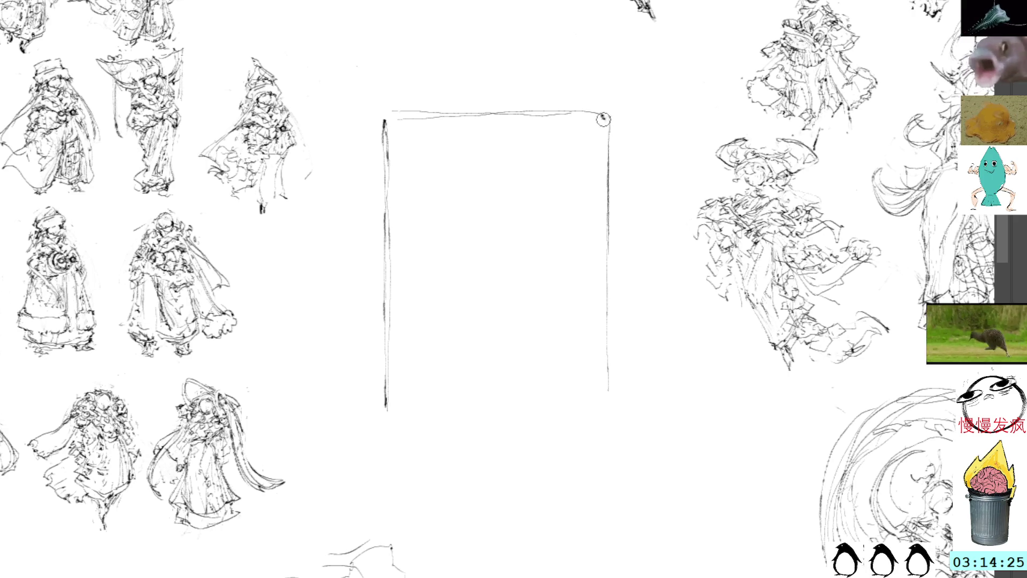
pyautogui.moveTo(612, 153); pyautogui.dragTo(610, 409)
pyautogui.moveTo(386, 406); pyautogui.dragTo(612, 409)
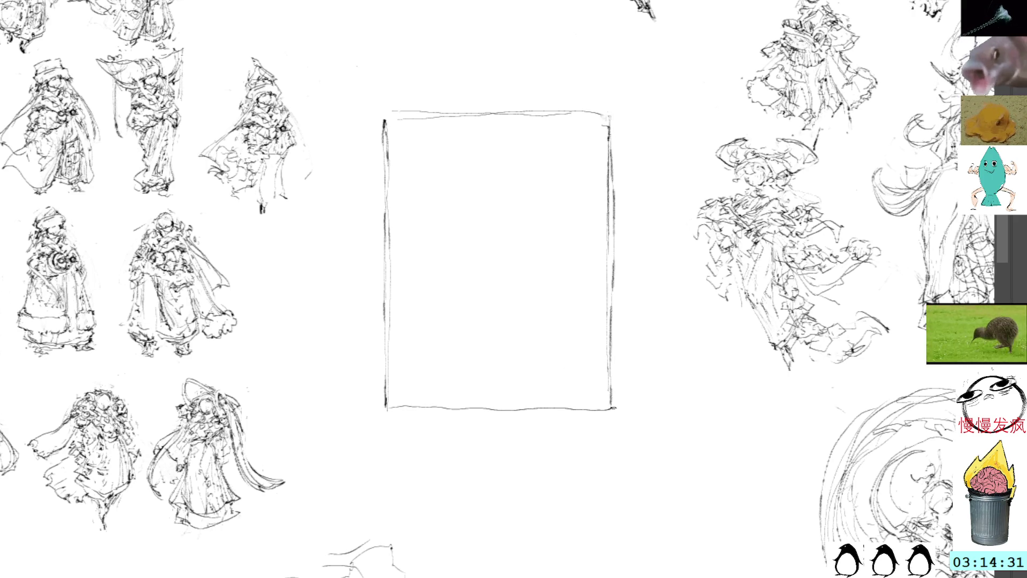
pyautogui.moveTo(521, 410); pyautogui.dragTo(612, 404)
pyautogui.moveTo(595, 111)
pyautogui.mouseDown()
pyautogui.moveTo(614, 121)
pyautogui.moveTo(618, 406)
pyautogui.mouseUp()
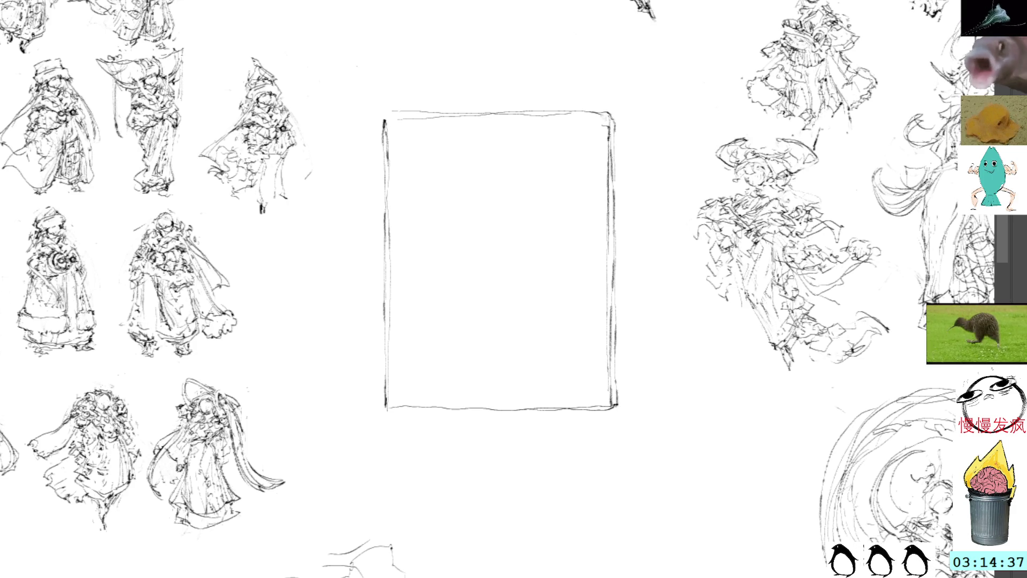
pyautogui.moveTo(443, 176)
pyautogui.mouseDown()
pyautogui.moveTo(459, 180)
pyautogui.moveTo(448, 196)
pyautogui.moveTo(470, 173)
pyautogui.moveTo(470, 195)
pyautogui.moveTo(447, 206)
pyautogui.moveTo(456, 212)
pyautogui.moveTo(444, 223)
pyautogui.moveTo(469, 226)
pyautogui.moveTo(461, 236)
pyautogui.moveTo(472, 225)
pyautogui.mouseUp()
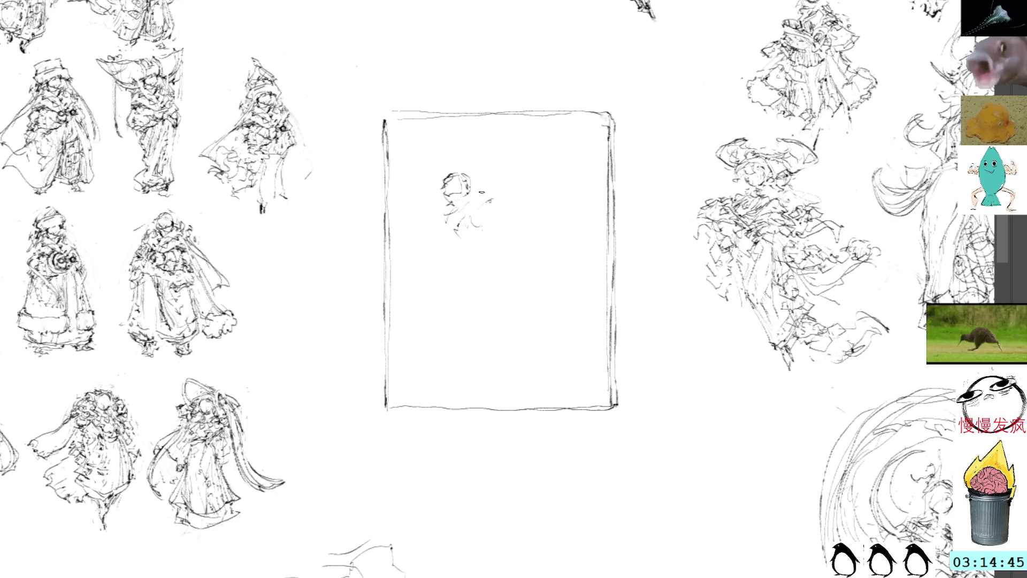
# Lasso and delete the small head sketch inside the frame, then return to the brush
pyautogui.press('l')
pyautogui.moveTo(479, 161); pyautogui.dragTo(509, 186)
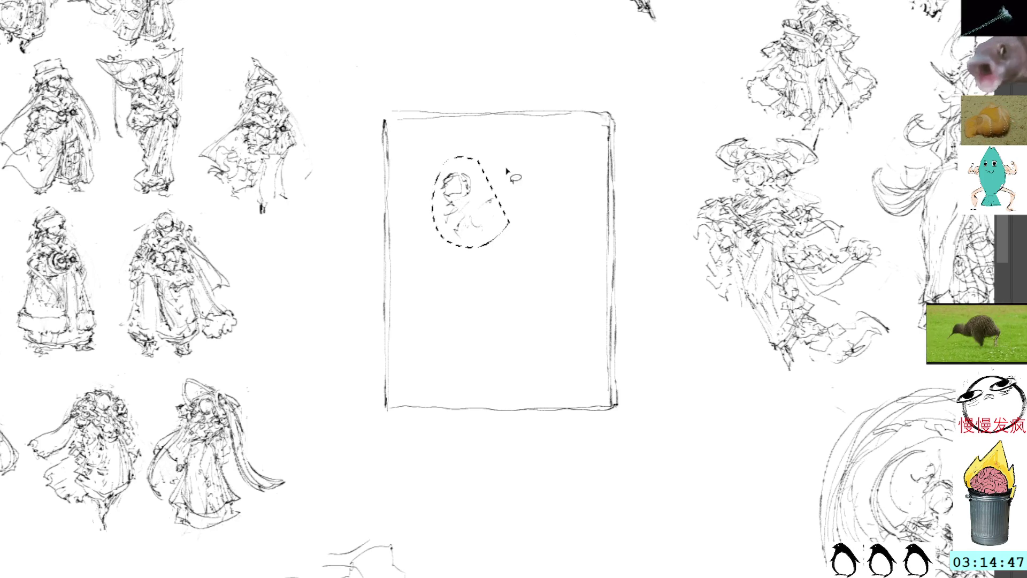
pyautogui.press('Delete')
pyautogui.hotkey('ctrl', 'd')
pyautogui.press('b')
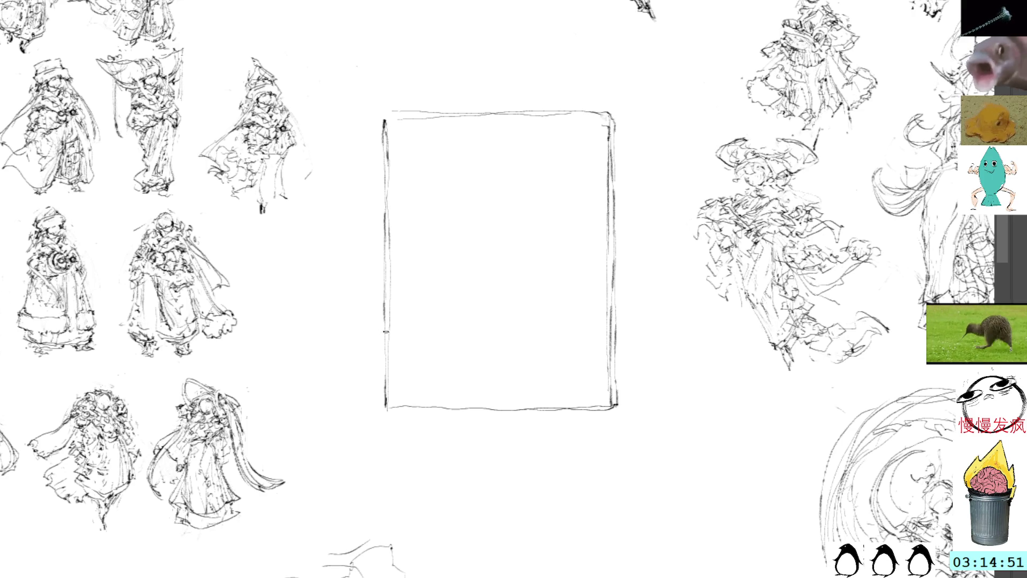
# Draw the corridor's floor and ceiling perspective lines from the frame's left edge
pyautogui.moveTo(381, 332); pyautogui.dragTo(535, 296)
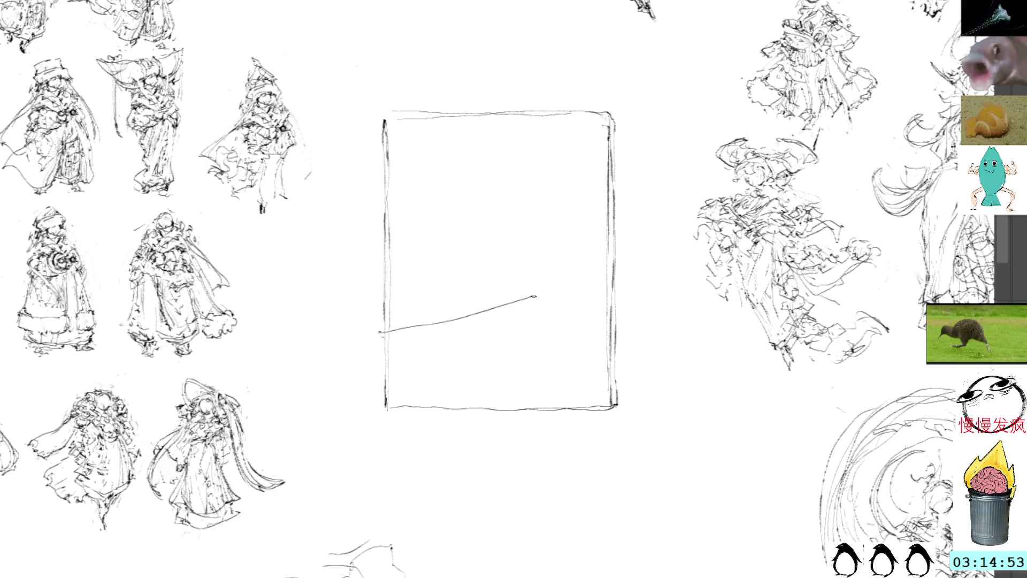
pyautogui.hotkey('ctrl', 'z')
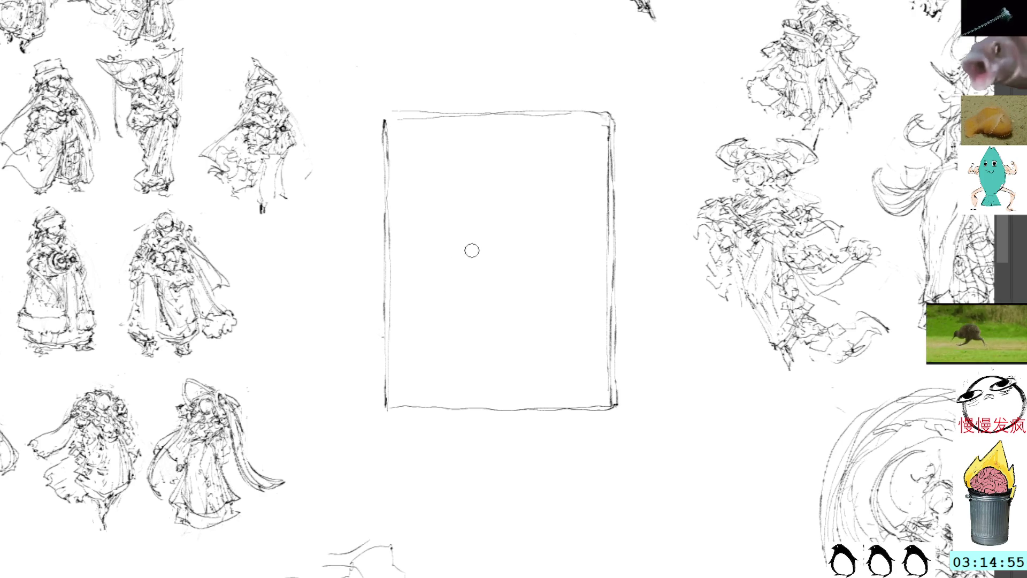
pyautogui.moveTo(391, 333)
pyautogui.mouseDown()
pyautogui.moveTo(519, 303)
pyautogui.moveTo(515, 241)
pyautogui.mouseUp()
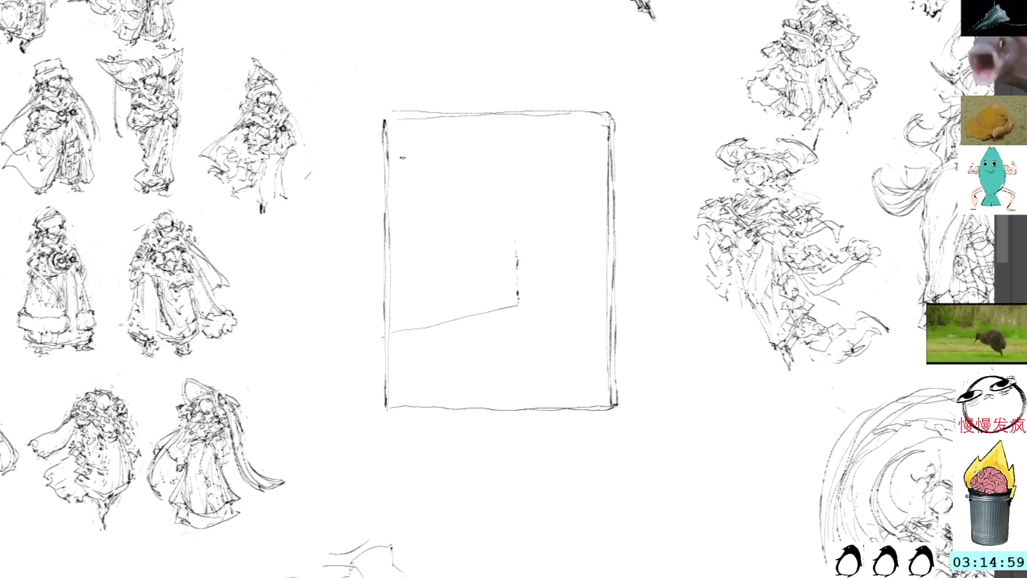
pyautogui.moveTo(396, 137)
pyautogui.mouseDown()
pyautogui.moveTo(512, 147)
pyautogui.moveTo(521, 185)
pyautogui.moveTo(459, 140)
pyautogui.moveTo(517, 159)
pyautogui.moveTo(519, 278)
pyautogui.mouseUp()
# Retrace the floor edge, draw a thick right pillar line, and darken the inner pillar and ceiling start
pyautogui.press('e')
pyautogui.press('e')
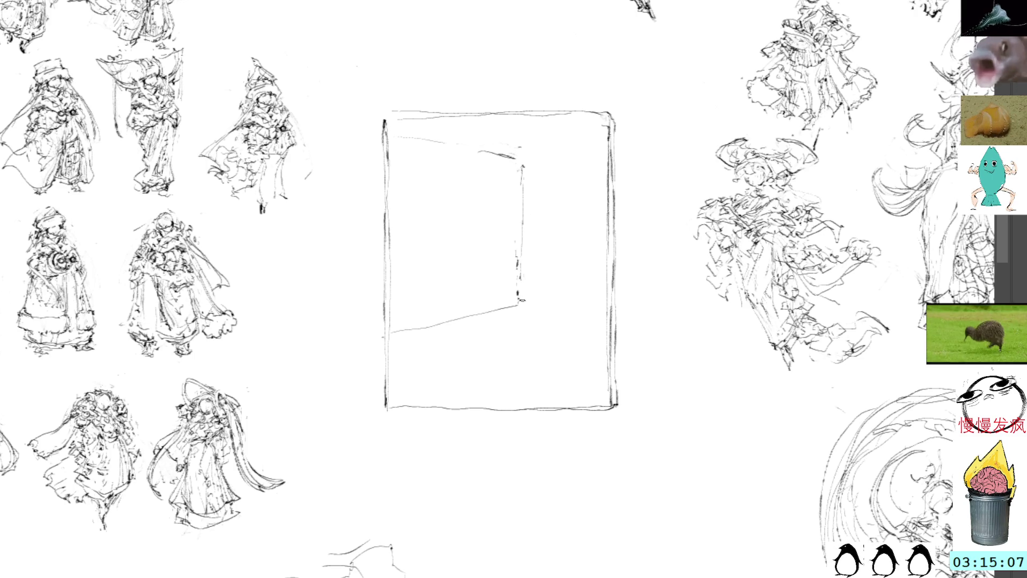
pyautogui.moveTo(388, 328); pyautogui.dragTo(532, 295)
pyautogui.moveTo(556, 169); pyautogui.dragTo(552, 283)
pyautogui.moveTo(556, 174); pyautogui.dragTo(554, 278)
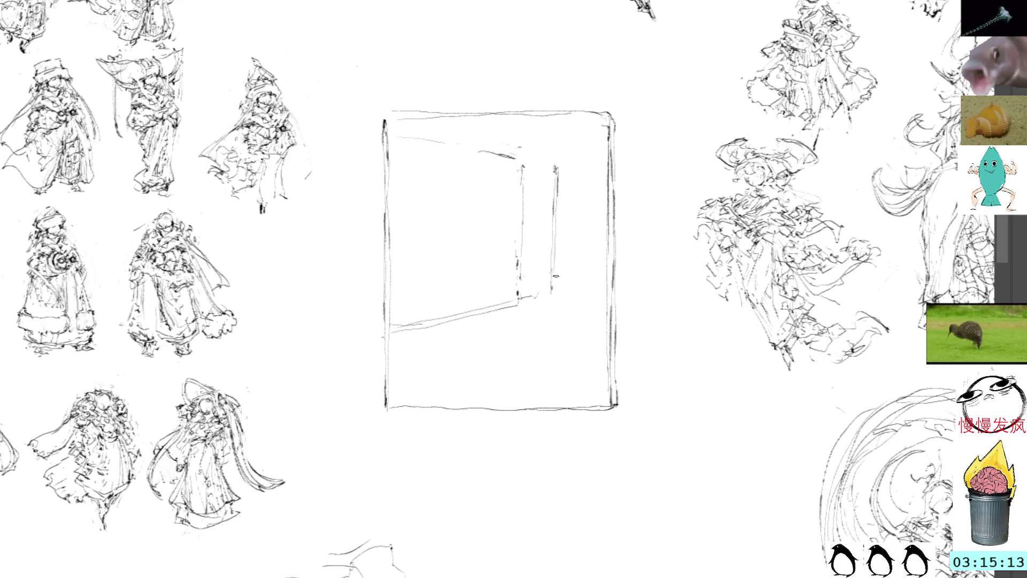
pyautogui.moveTo(552, 165); pyautogui.dragTo(552, 268)
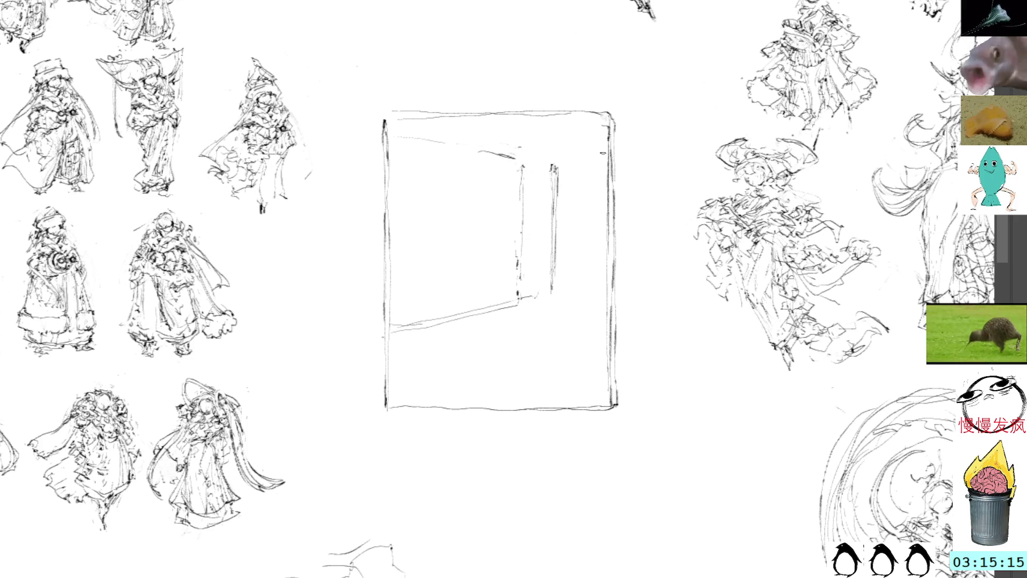
pyautogui.moveTo(613, 192); pyautogui.dragTo(614, 203)
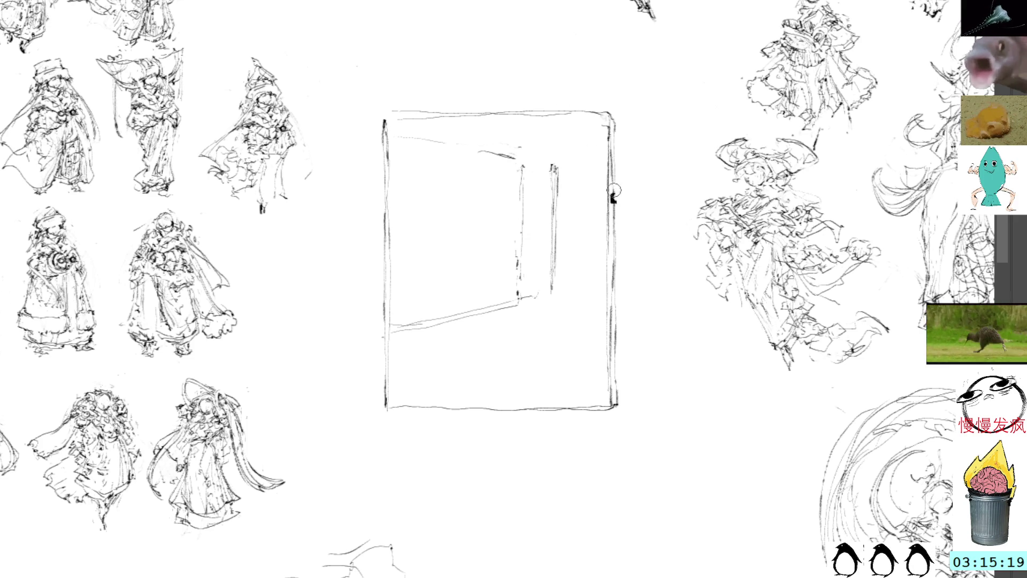
pyautogui.moveTo(517, 261)
pyautogui.mouseDown()
pyautogui.moveTo(517, 181)
pyautogui.moveTo(532, 157)
pyautogui.mouseUp()
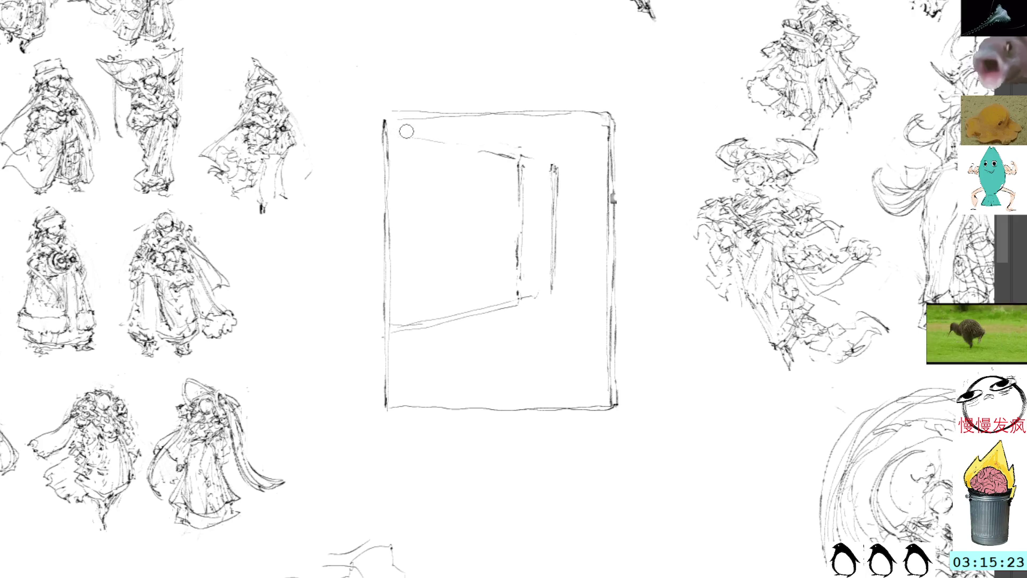
pyautogui.moveTo(389, 138); pyautogui.dragTo(470, 156)
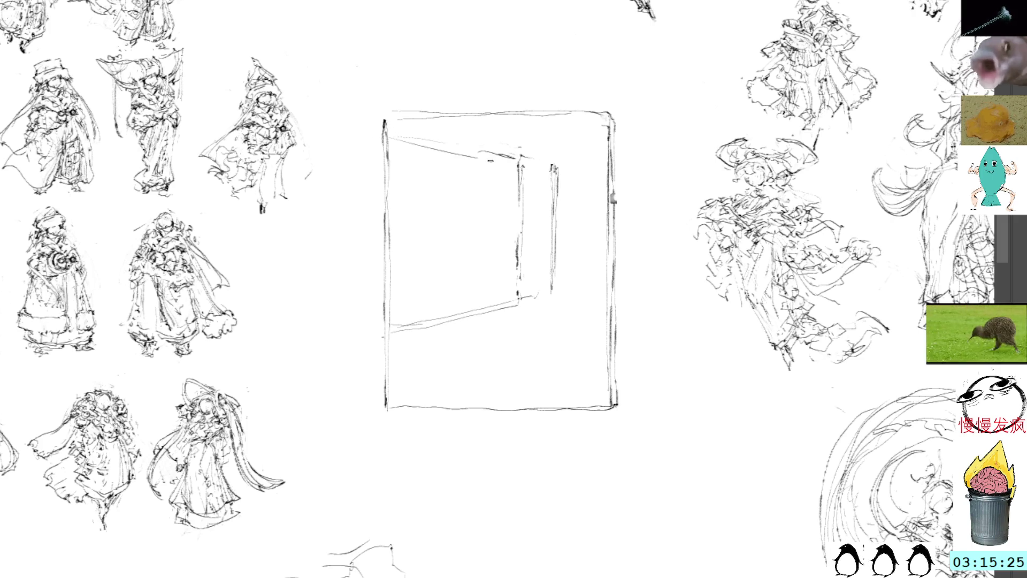
# Extend the ceiling and floor perspective lines across the frame and reinforce the right pillar
pyautogui.moveTo(393, 138); pyautogui.dragTo(605, 174)
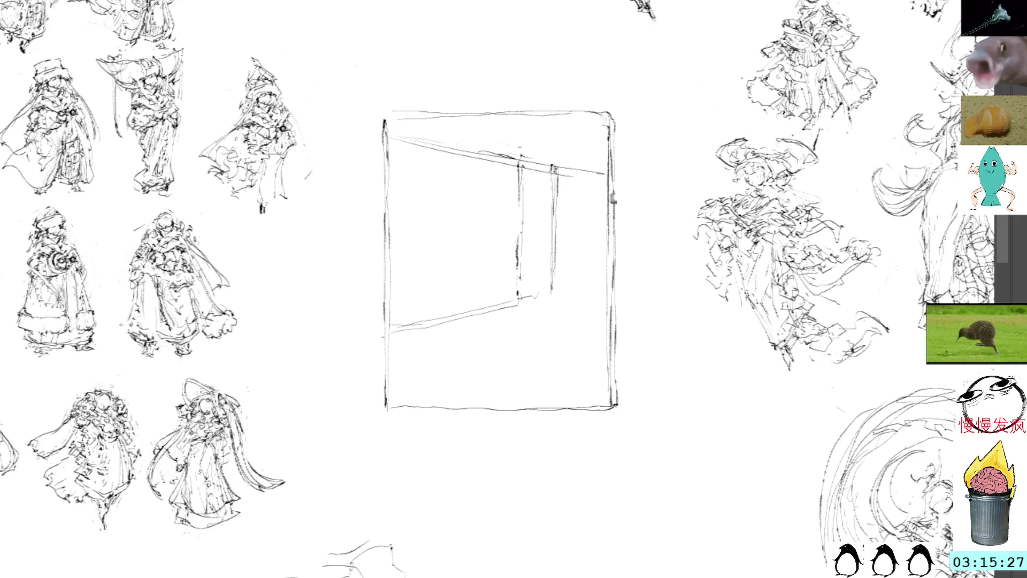
pyautogui.moveTo(378, 347); pyautogui.dragTo(617, 278)
pyautogui.moveTo(452, 338); pyautogui.dragTo(608, 288)
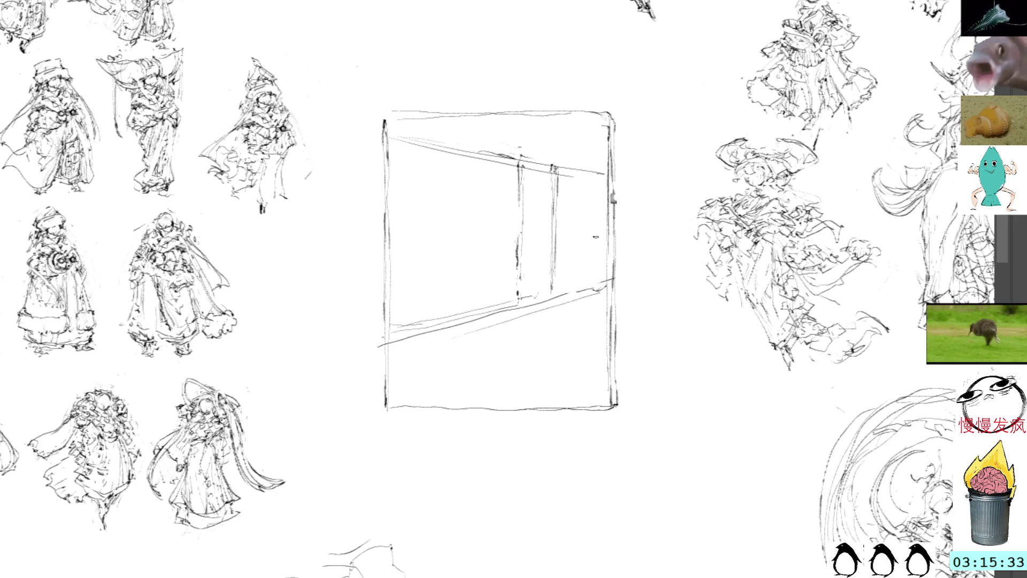
pyautogui.moveTo(557, 179); pyautogui.dragTo(556, 290)
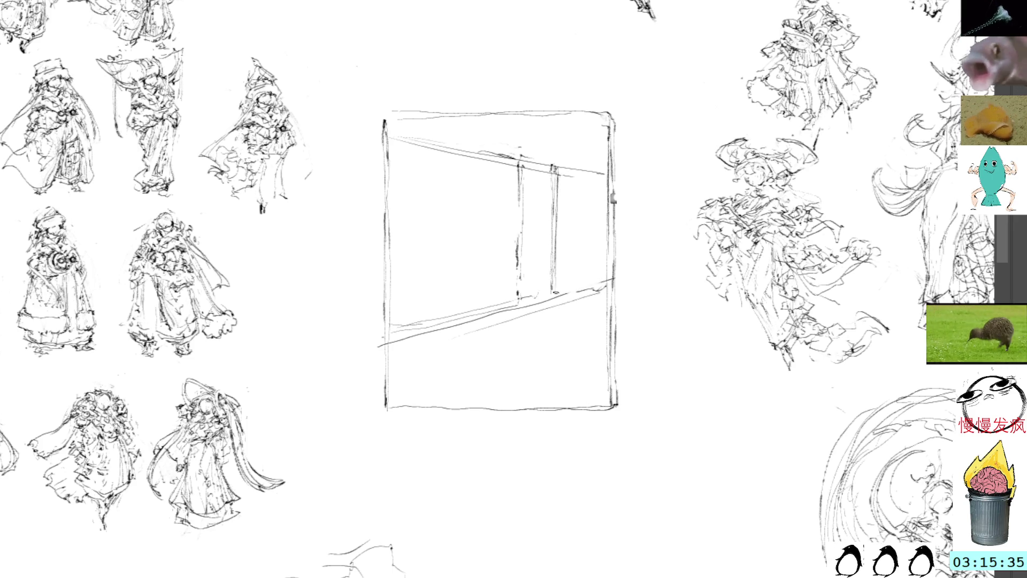
# Replace a stray ceiling stroke with thin ceiling and floor guide lines using a smaller brush
pyautogui.moveTo(521, 150); pyautogui.dragTo(589, 119)
pyautogui.hotkey('ctrl', 'z')
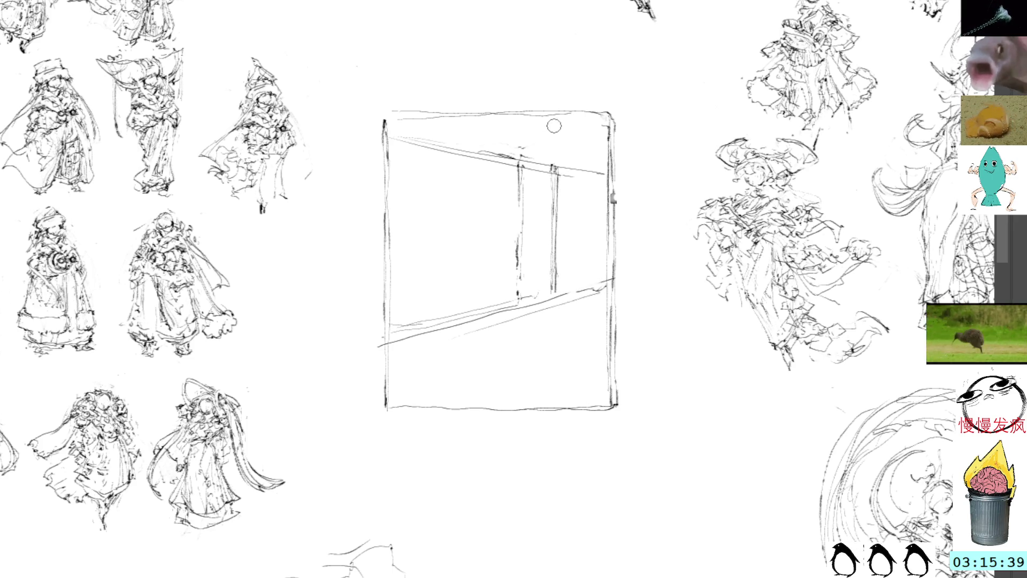
pyautogui.press('[')
pyautogui.press('[')
pyautogui.press('[')
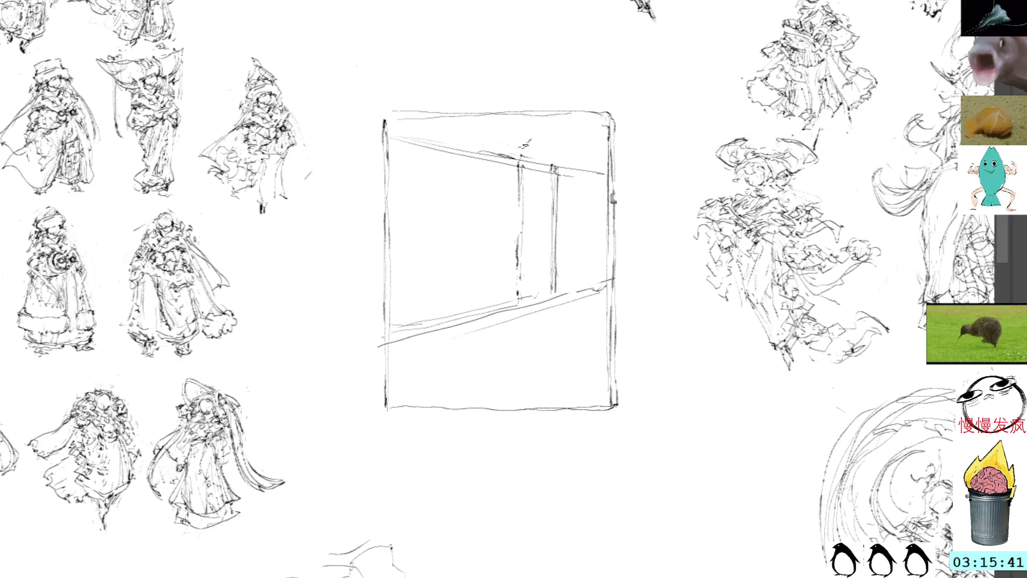
pyautogui.moveTo(552, 127); pyautogui.dragTo(580, 109)
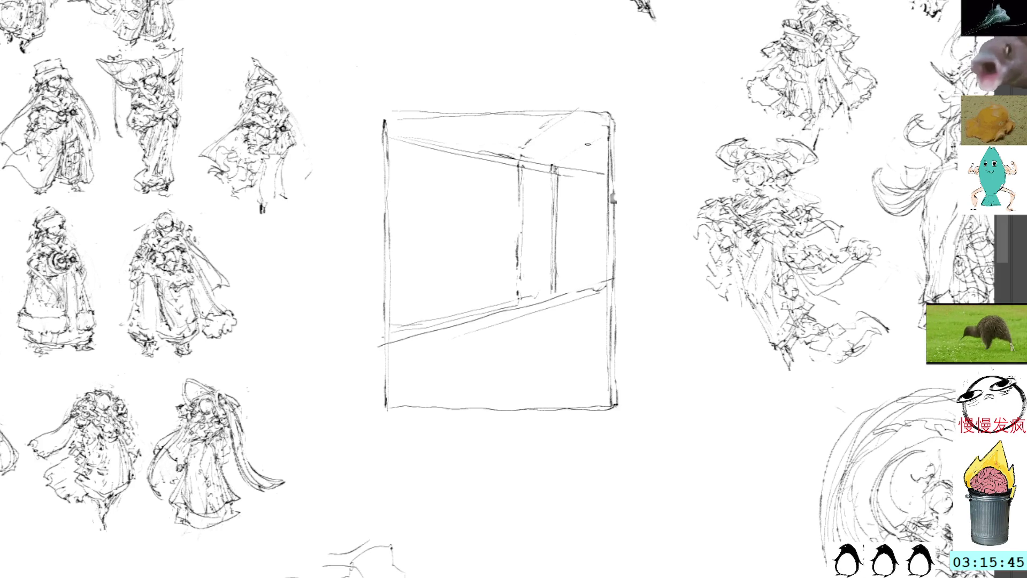
pyautogui.moveTo(530, 309)
pyautogui.mouseDown()
pyautogui.moveTo(604, 323)
pyautogui.moveTo(608, 303)
pyautogui.mouseUp()
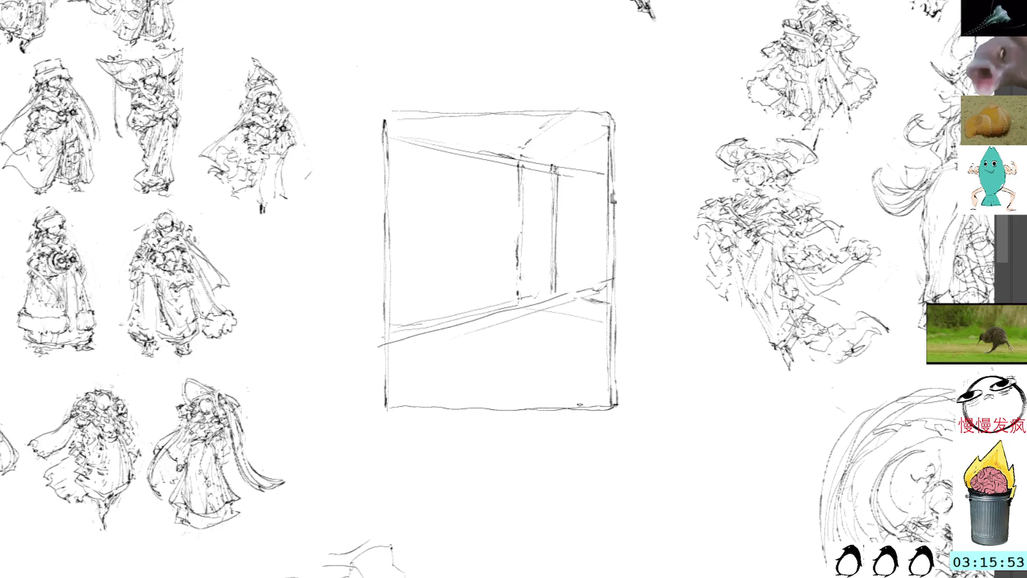
pyautogui.click(415, 266)
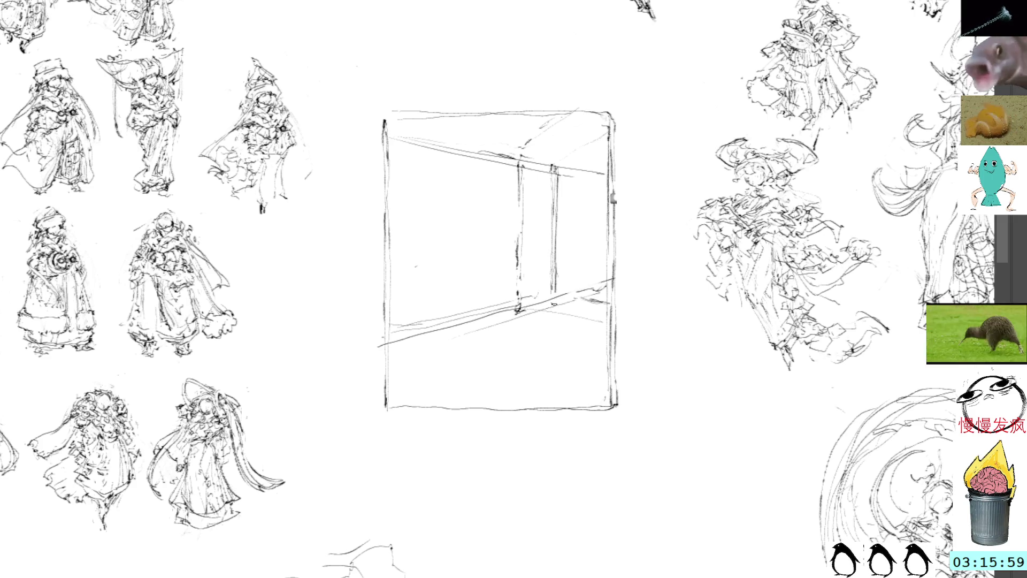
pyautogui.moveTo(551, 156); pyautogui.dragTo(554, 160)
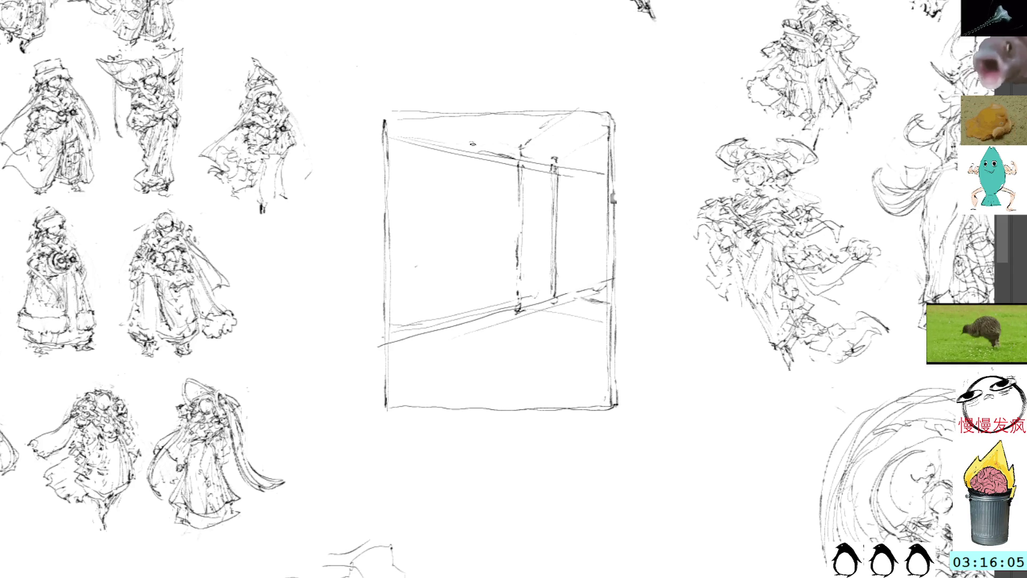
# Draw a new pillar left of the others down to the floor, then undo it
pyautogui.moveTo(469, 143); pyautogui.dragTo(467, 254)
pyautogui.moveTo(469, 143); pyautogui.dragTo(467, 331)
pyautogui.moveTo(475, 140); pyautogui.dragTo(468, 338)
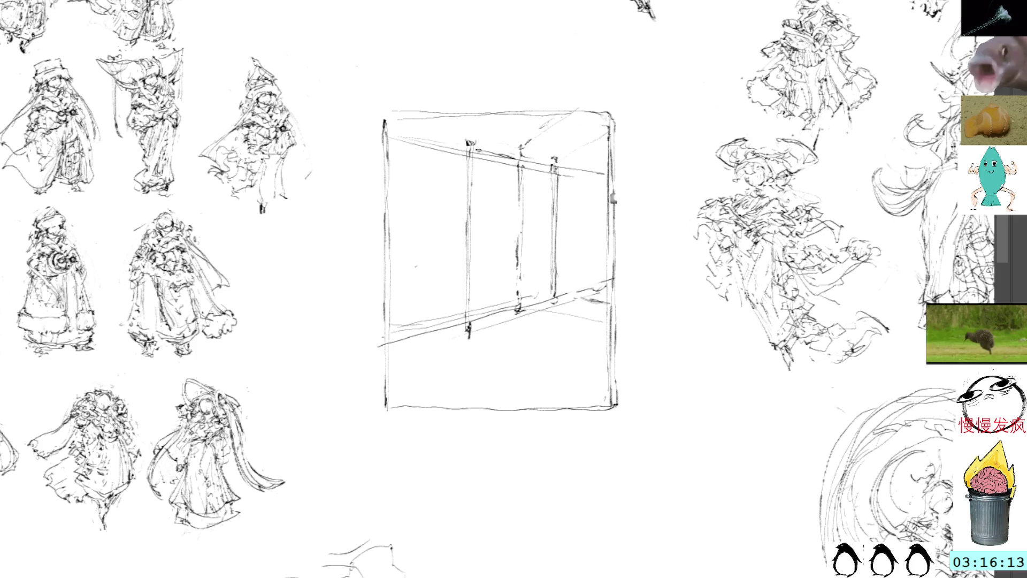
pyautogui.moveTo(477, 194); pyautogui.dragTo(470, 327)
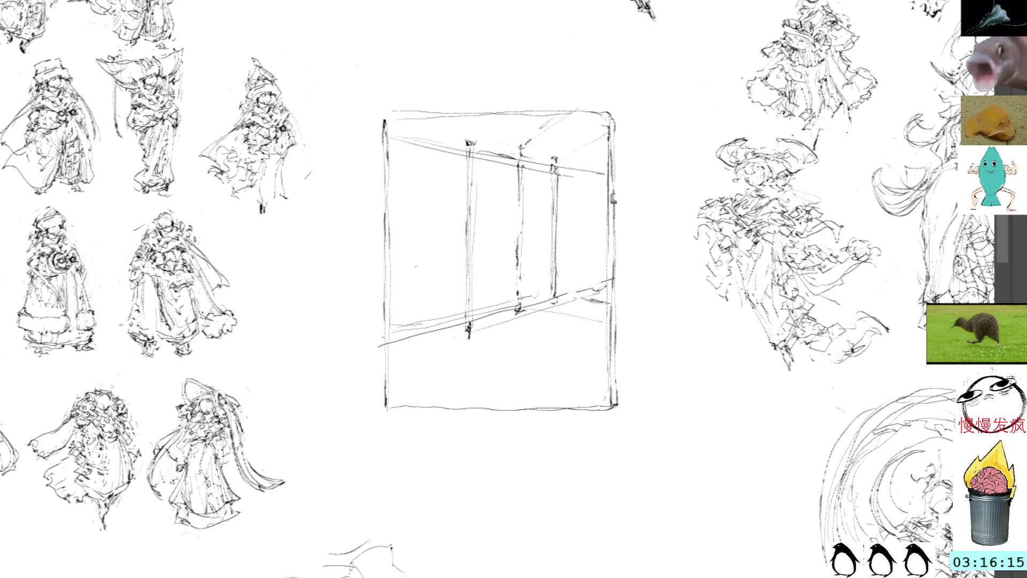
pyautogui.hotkey('ctrl', 'z')
pyautogui.hotkey('ctrl', 'z')
pyautogui.hotkey('ctrl', 'z')
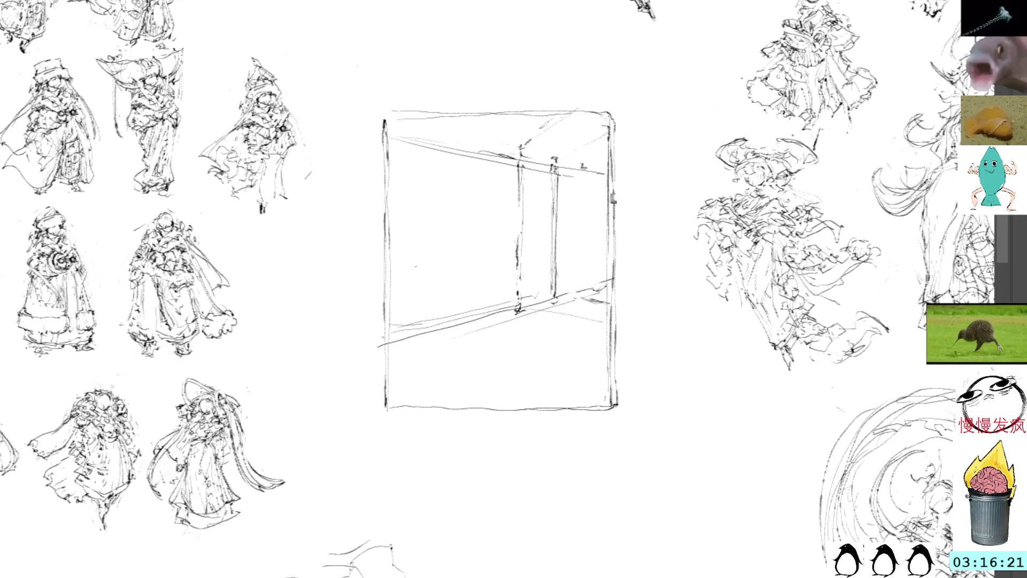
# Draw a distant pillar on the right running down to the floor line
pyautogui.moveTo(582, 178); pyautogui.dragTo(583, 230)
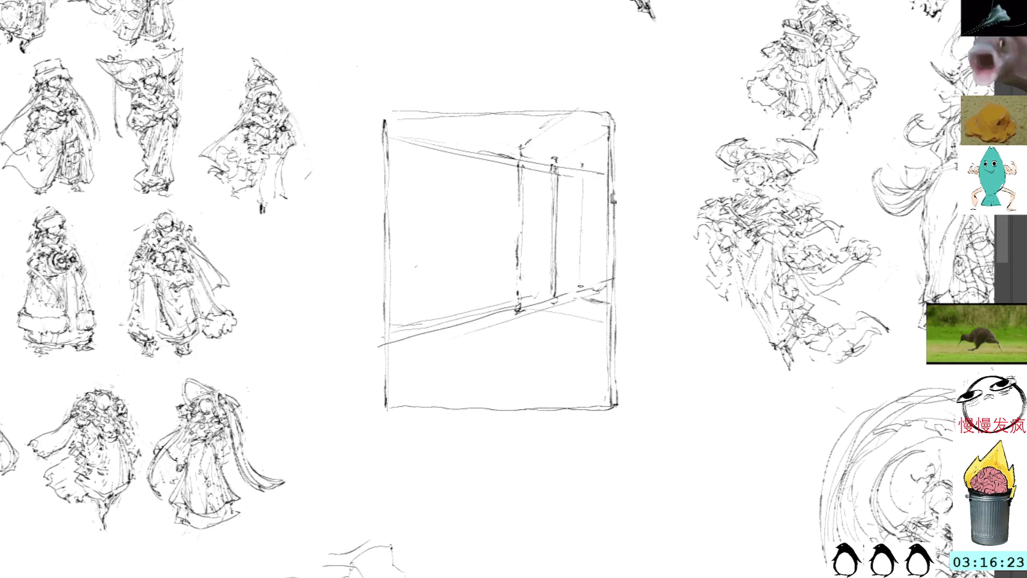
pyautogui.moveTo(582, 163); pyautogui.dragTo(581, 291)
pyautogui.moveTo(583, 230); pyautogui.dragTo(580, 292)
pyautogui.moveTo(583, 166); pyautogui.dragTo(582, 192)
# Draw a doubled near pillar at the frame's left edge with horizontal marks across it
pyautogui.moveTo(402, 125)
pyautogui.mouseDown()
pyautogui.moveTo(404, 350)
pyautogui.moveTo(546, 312)
pyautogui.mouseUp()
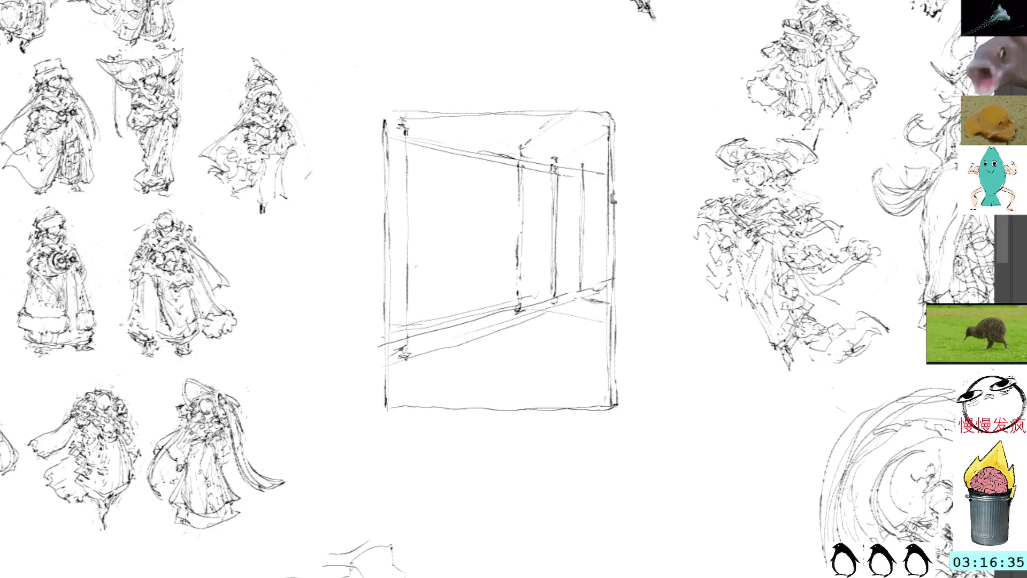
pyautogui.moveTo(409, 132)
pyautogui.mouseDown()
pyautogui.moveTo(409, 356)
pyautogui.moveTo(405, 188)
pyautogui.mouseUp()
pyautogui.moveTo(403, 149); pyautogui.dragTo(404, 311)
pyautogui.moveTo(409, 250); pyautogui.dragTo(408, 336)
pyautogui.moveTo(406, 167); pyautogui.dragTo(400, 332)
pyautogui.moveTo(389, 282)
pyautogui.mouseDown()
pyautogui.moveTo(476, 279)
pyautogui.moveTo(410, 271)
pyautogui.moveTo(436, 276)
pyautogui.moveTo(415, 289)
pyautogui.moveTo(422, 278)
pyautogui.mouseUp()
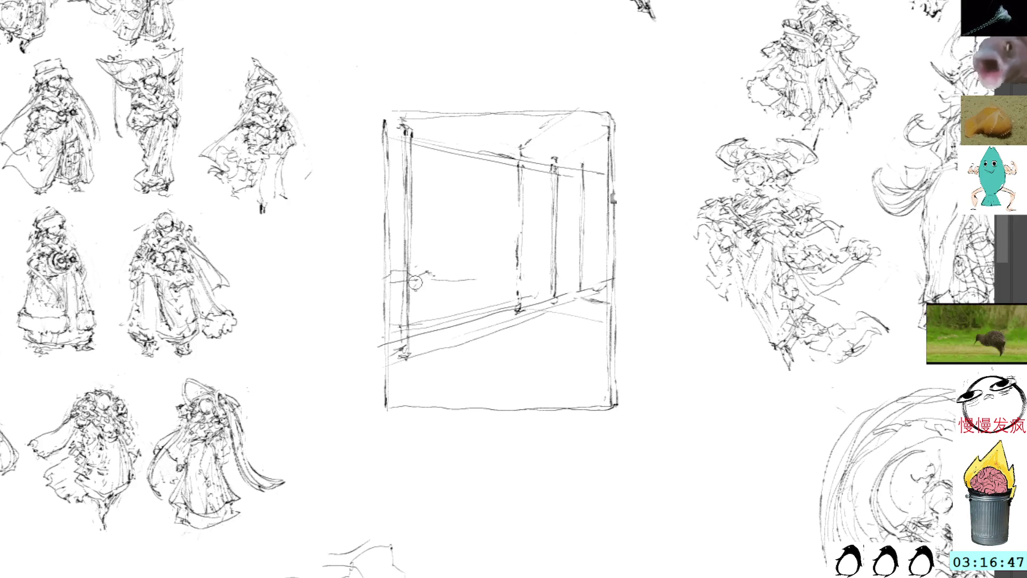